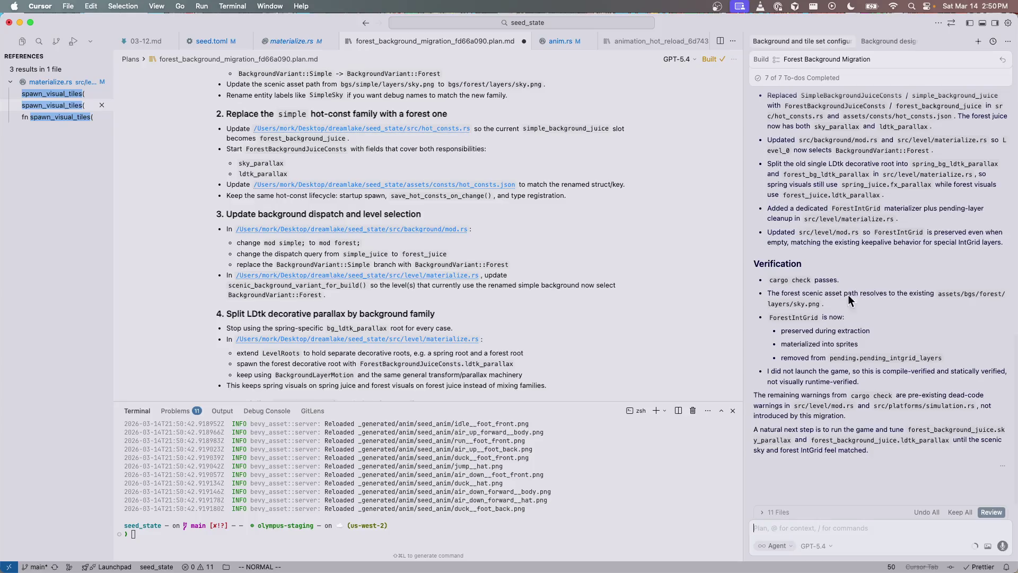
# Send the reply, then dictate a new agent chat asking how Aseprite hot reloading works and why frame changes don't reload
pyautogui.click(887, 41)
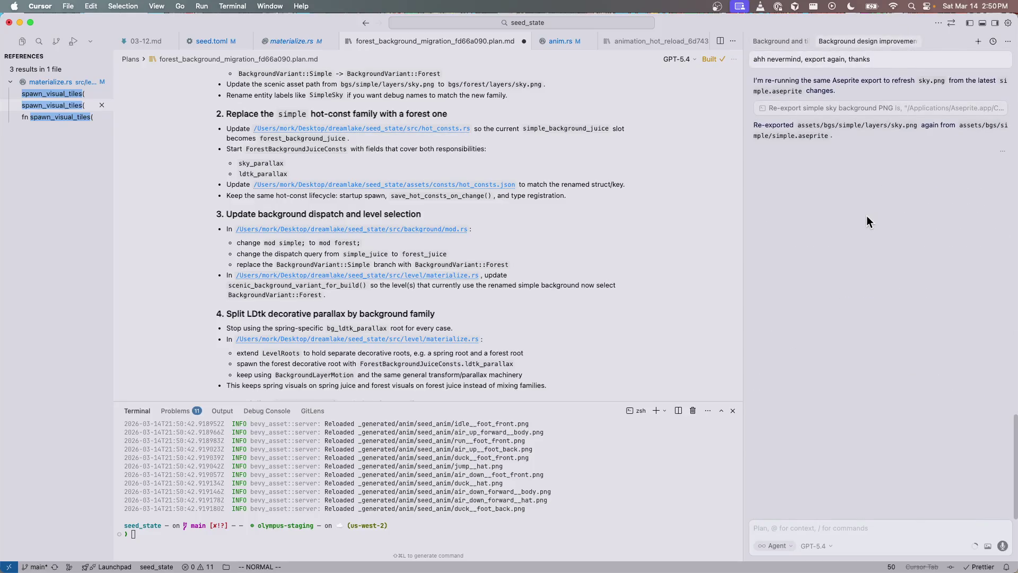
pyautogui.click(1002, 545)
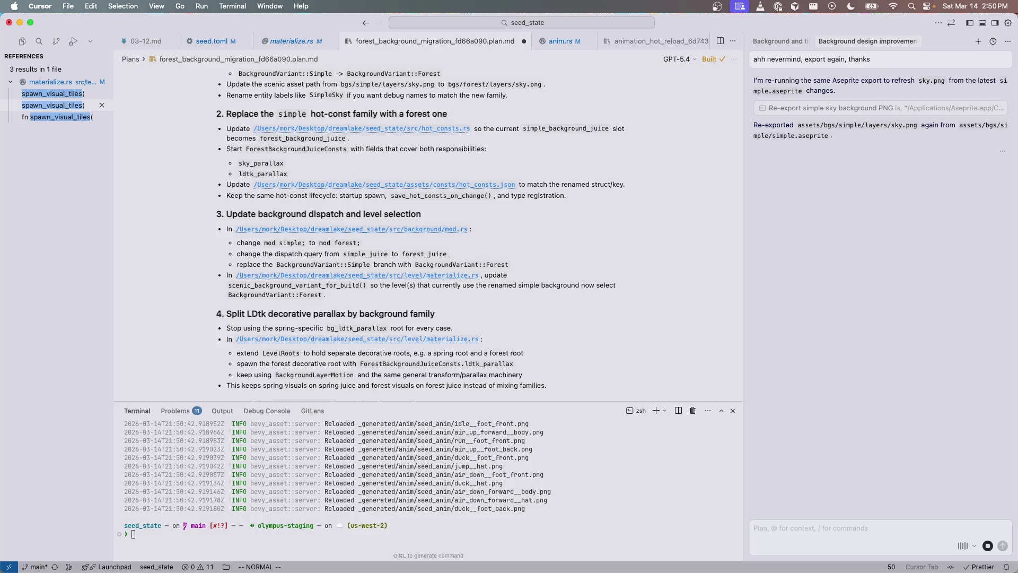
pyautogui.press('super+t')
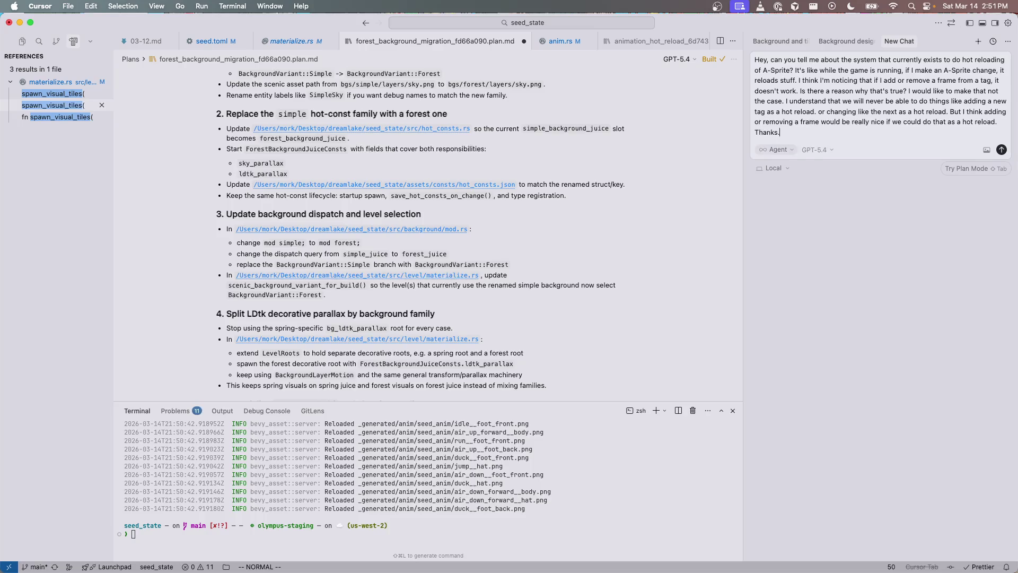
pyautogui.press('Return')
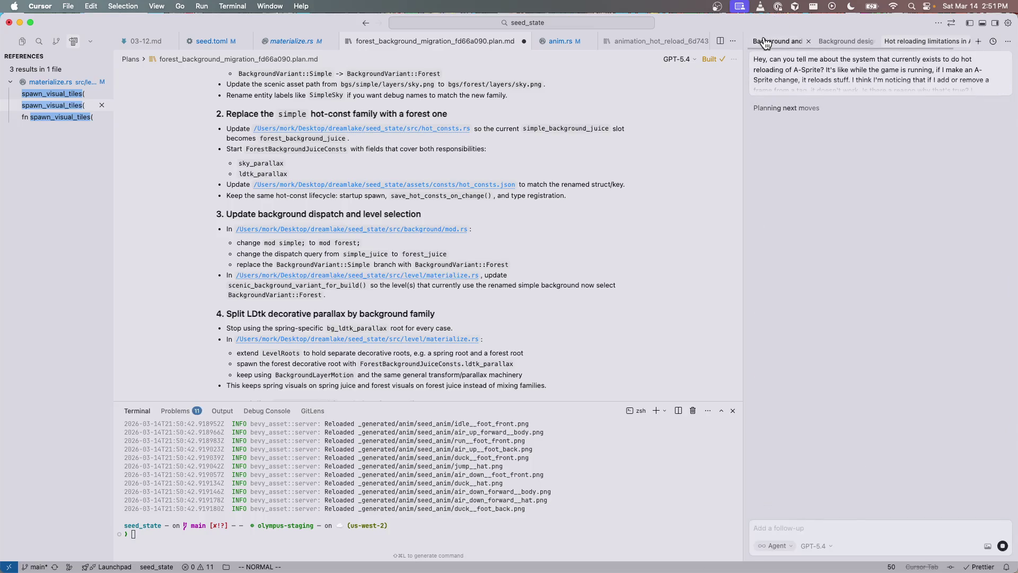
# Return to the background migration chat and switch over to LDtk, then Aseprite
pyautogui.click(801, 41)
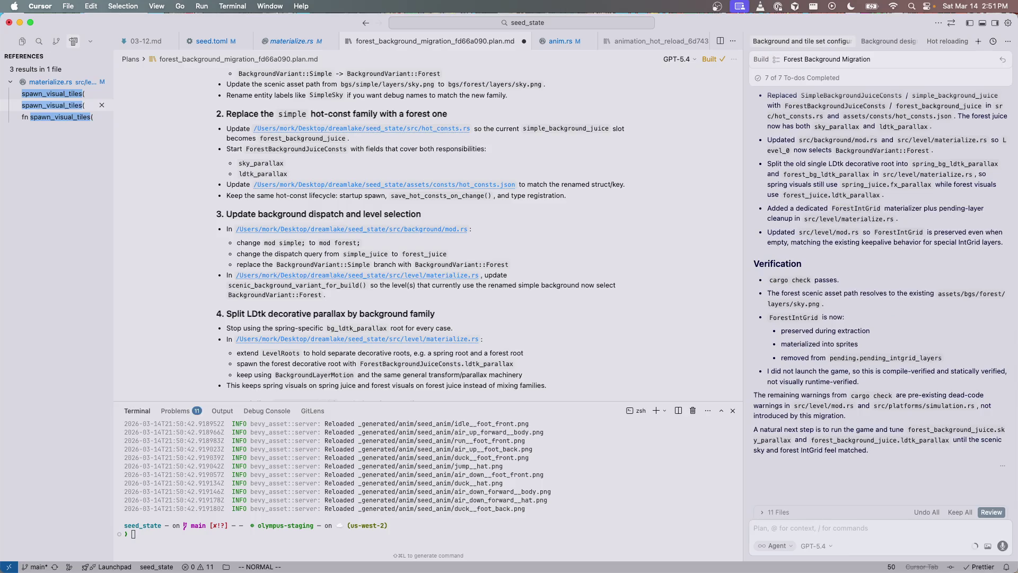
pyautogui.press('super+Tab')
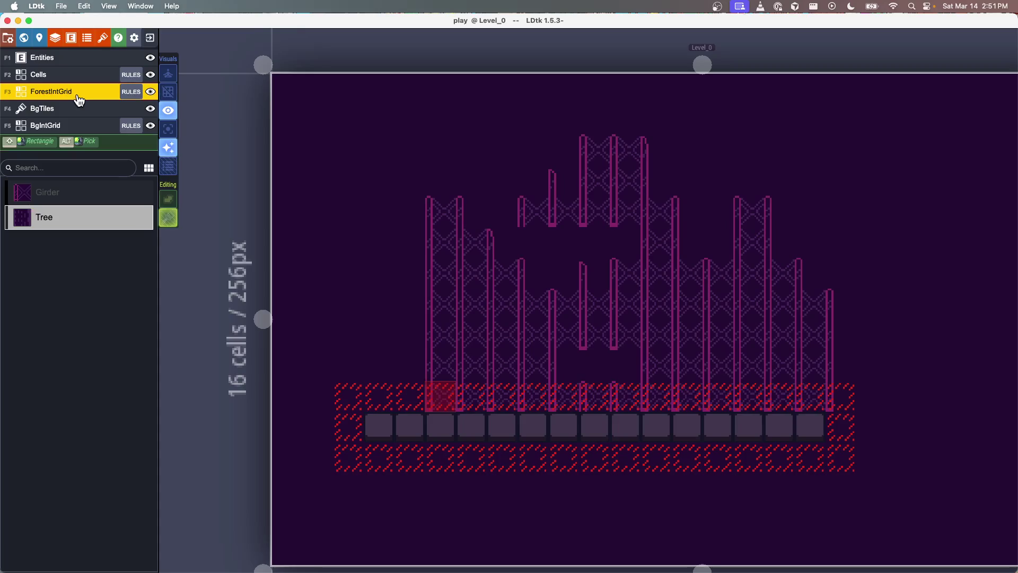
pyautogui.press('super+Tab')
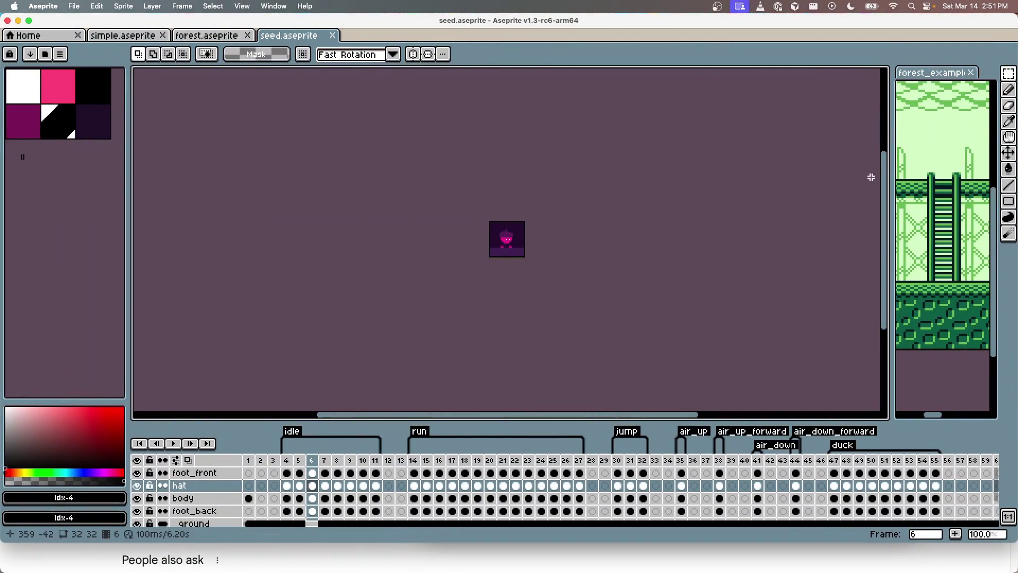
# Widen the forest_example panel and scroll around it to study the trees and girder scaffolding
pyautogui.moveTo(888, 169); pyautogui.dragTo(548, 166)
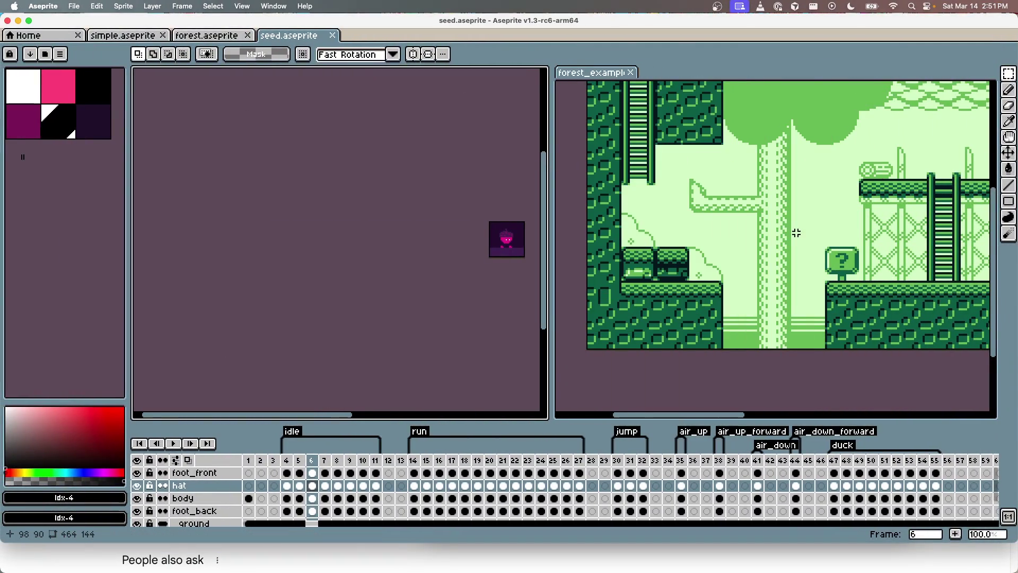
pyautogui.scroll(5, 796, 233)
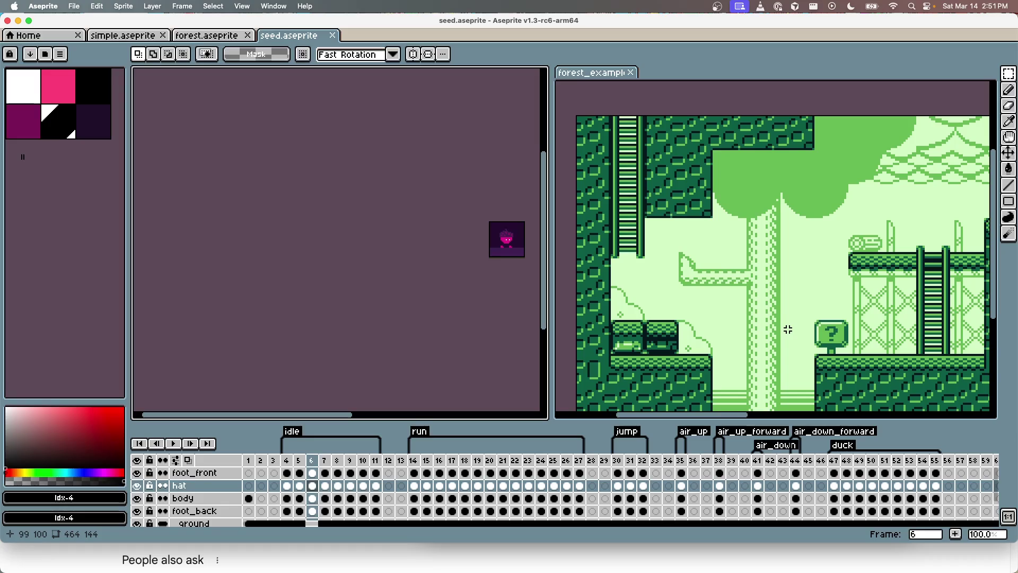
pyautogui.hscroll(15, 701, 371)
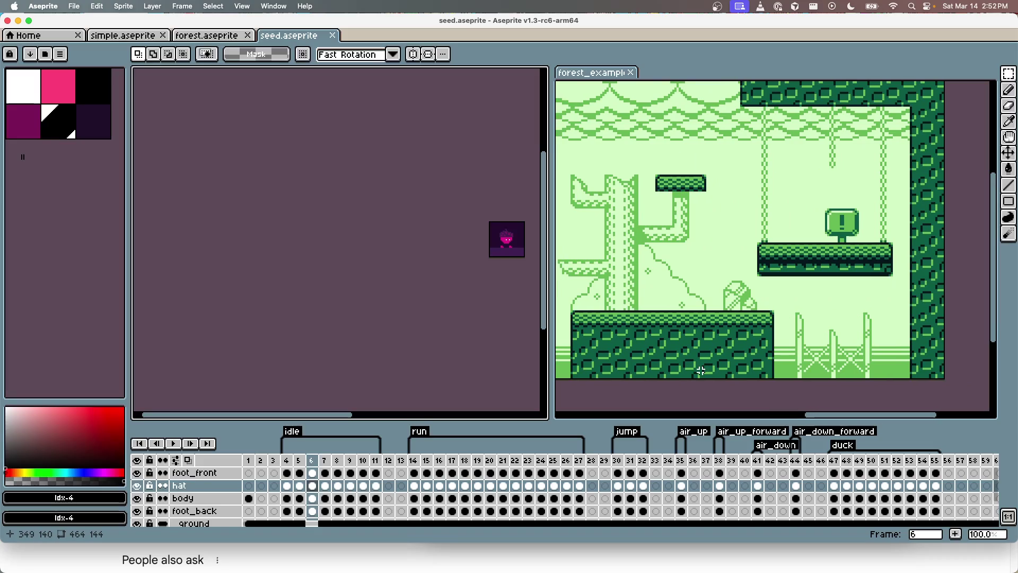
pyautogui.hscroll(-15, 701, 371)
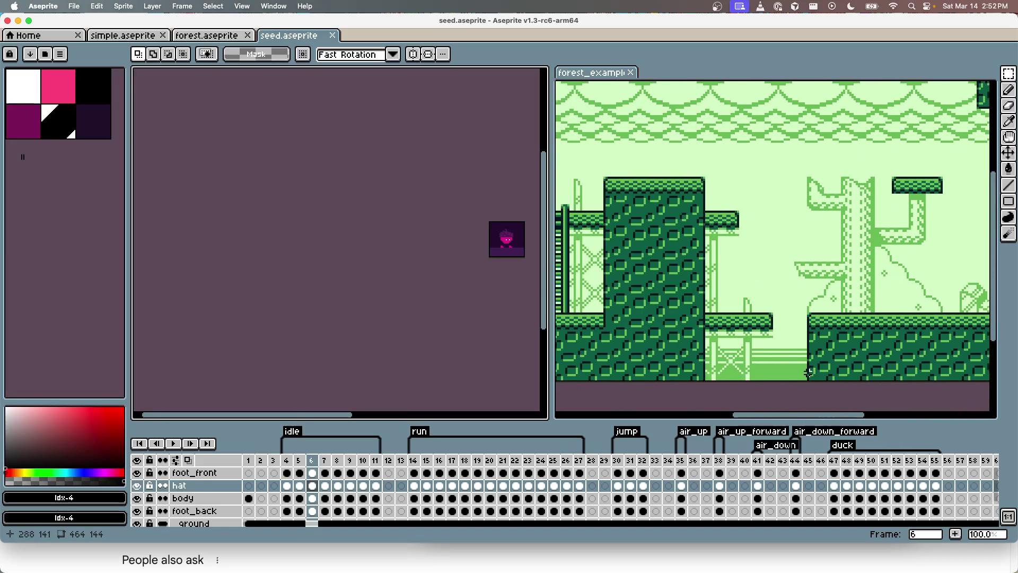
pyautogui.hscroll(8, 807, 374)
pyautogui.scroll(-3, 807, 374)
pyautogui.hscroll(5, 807, 374)
pyautogui.hscroll(-8, 807, 374)
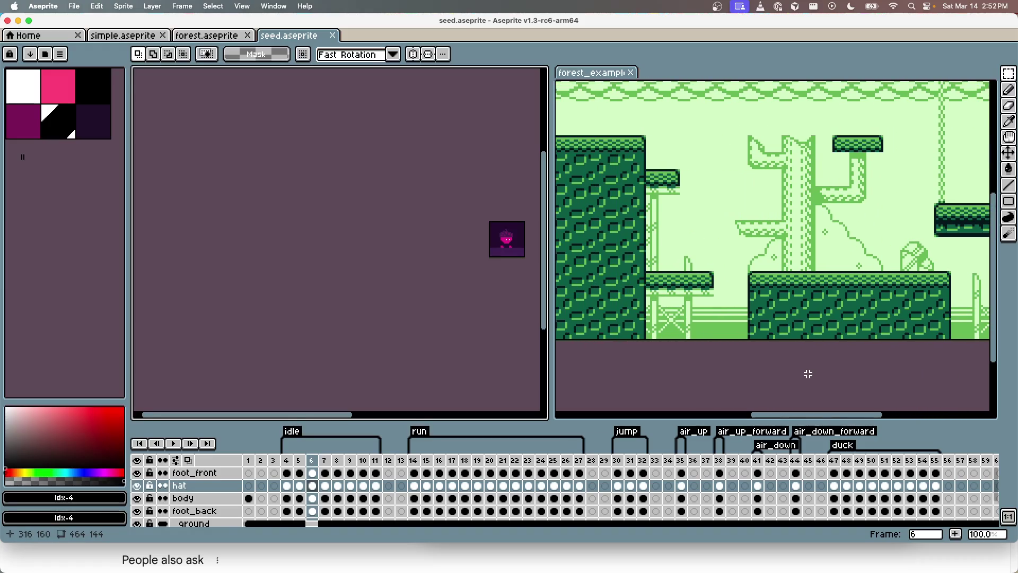
pyautogui.scroll(-3, 825, 231)
pyautogui.hscroll(-3, 825, 231)
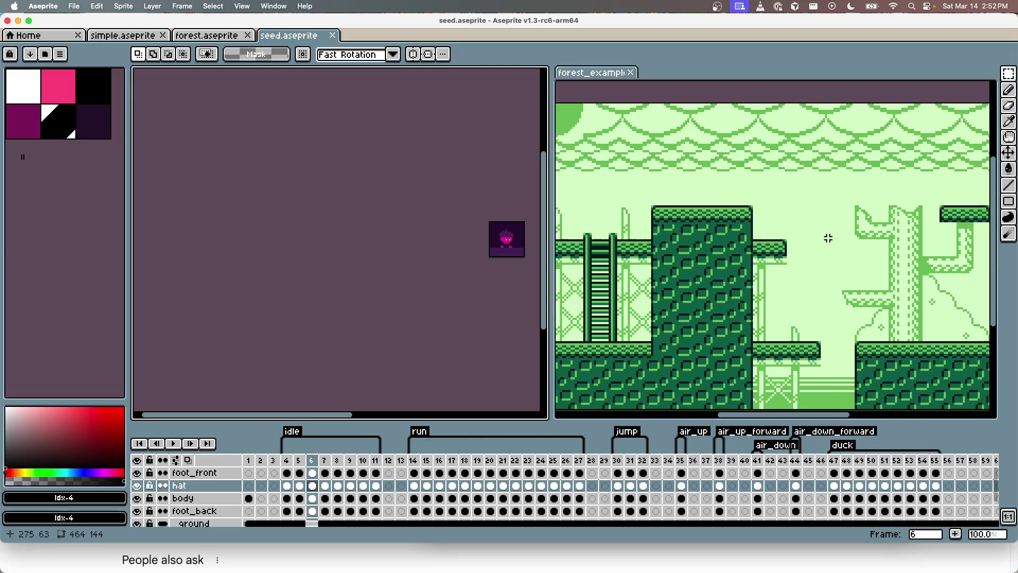
pyautogui.scroll(4, 828, 237)
pyautogui.hscroll(5, 828, 237)
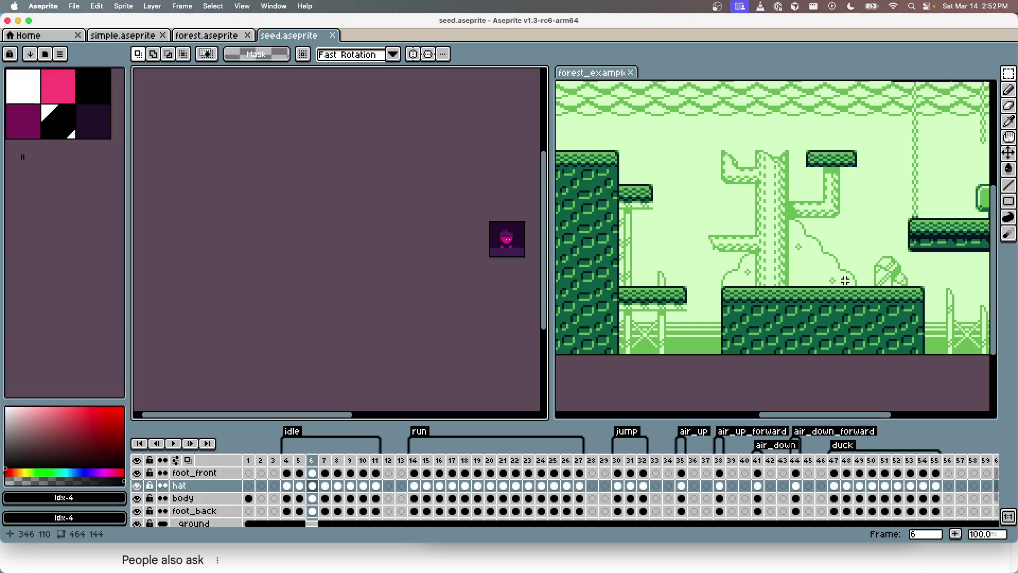
pyautogui.scroll(-1, 845, 280)
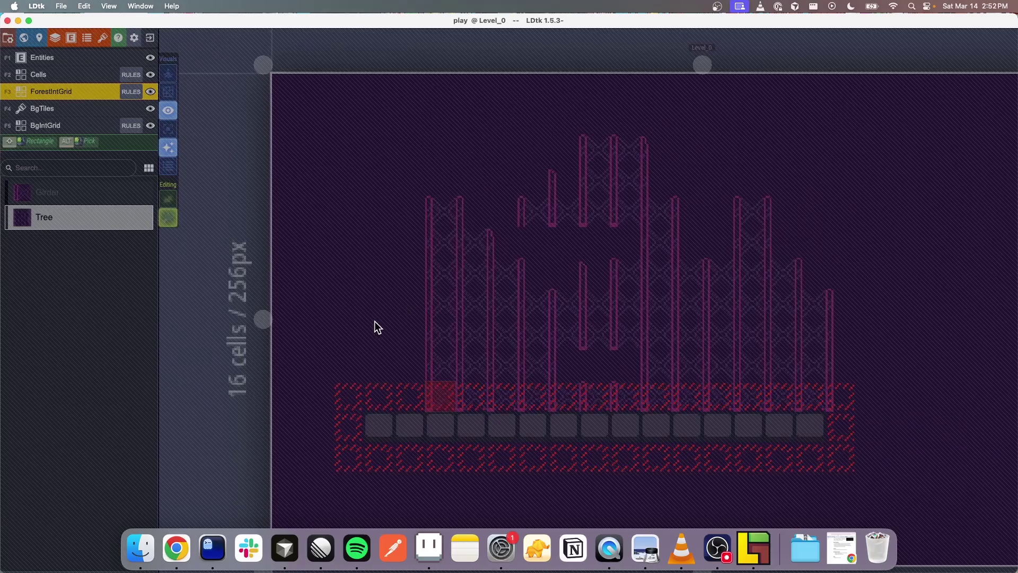
pyautogui.moveTo(380, 225); pyautogui.dragTo(375, 313)
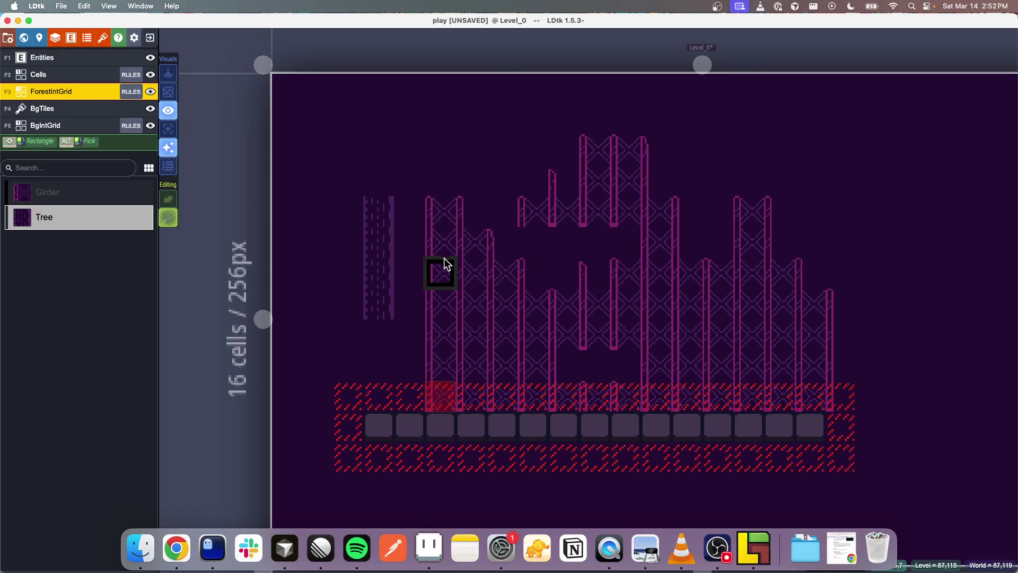
pyautogui.scroll(-1, 444, 256)
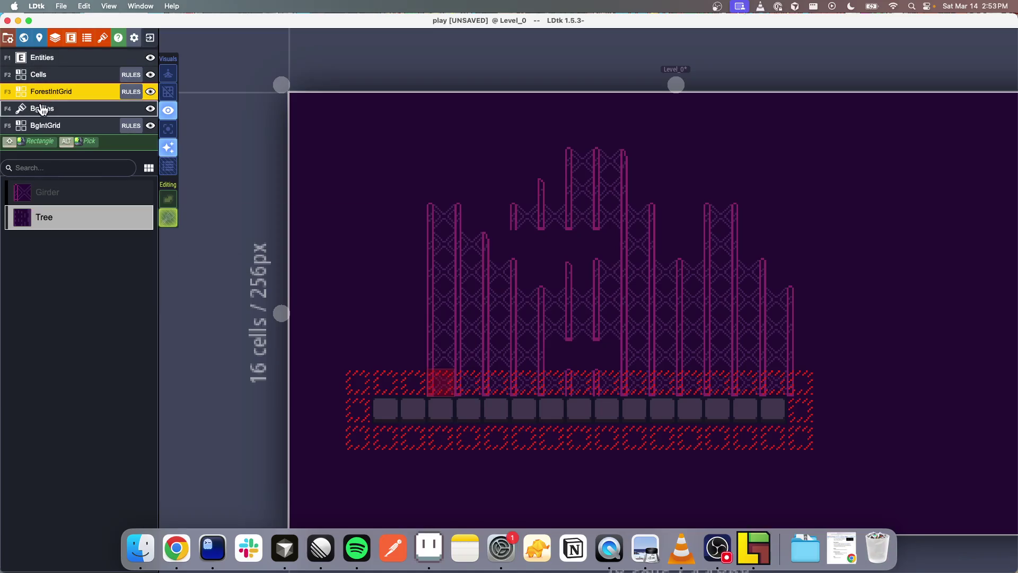
pyautogui.rightClick(58, 95)
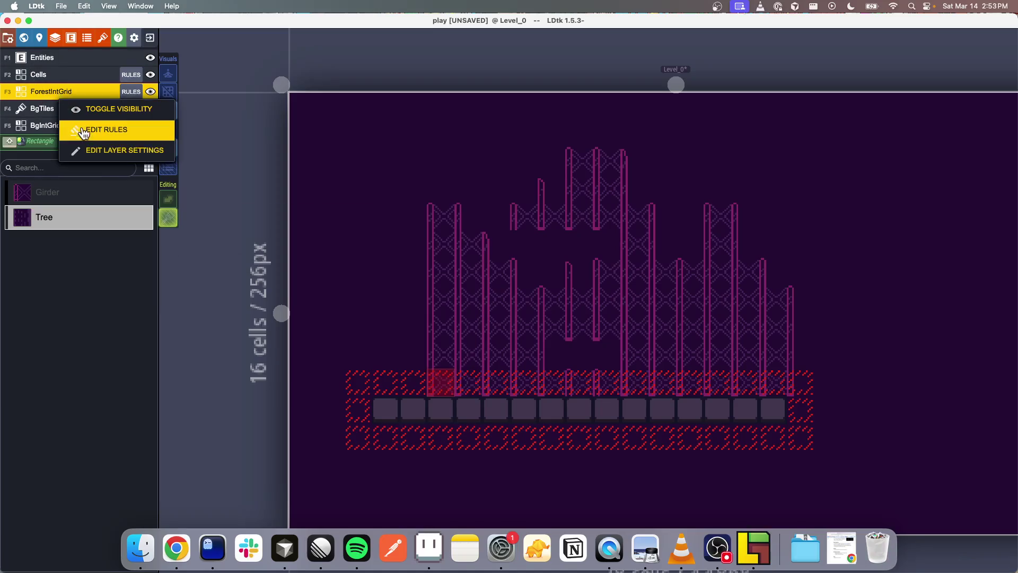
# Rename the forest IntGrid layer to ForestGirderIntGrid, delete its Tree value, and save
pyautogui.click(56, 37)
pyautogui.doubleClick(268, 141)
pyautogui.press('Left')
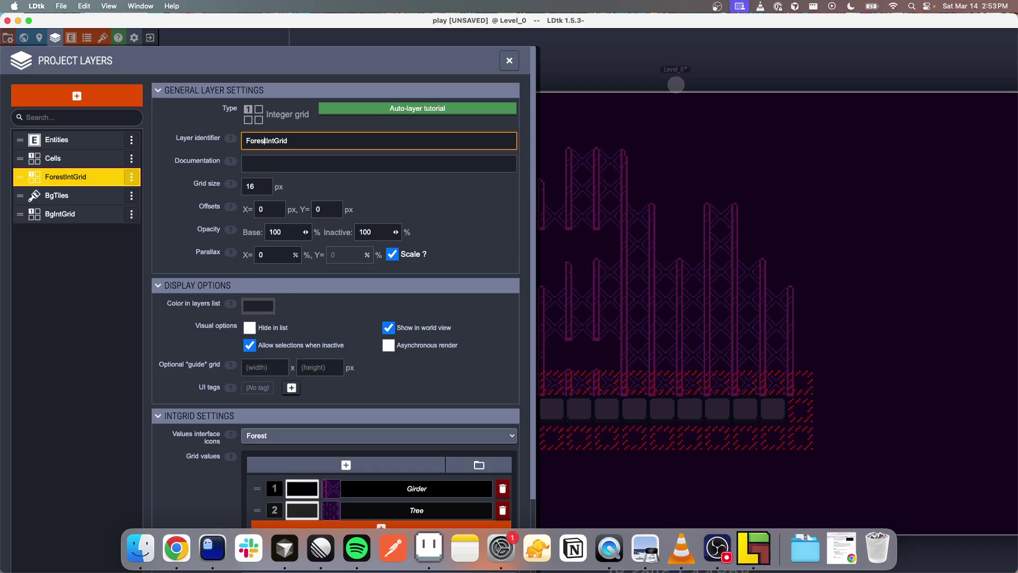
pyautogui.write('Girder')
pyautogui.press('Return')
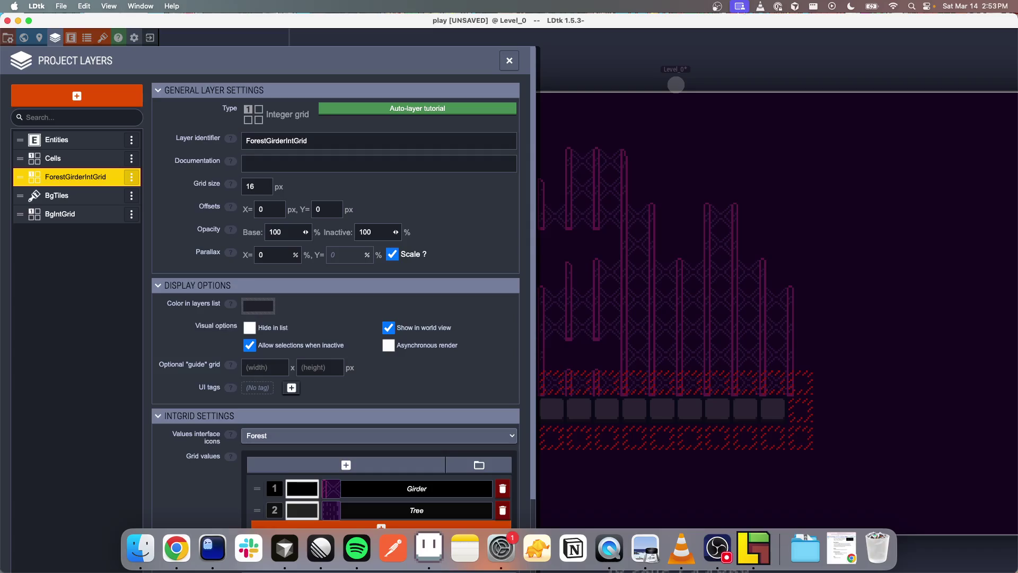
pyautogui.scroll(-3, 439, 354)
pyautogui.click(500, 428)
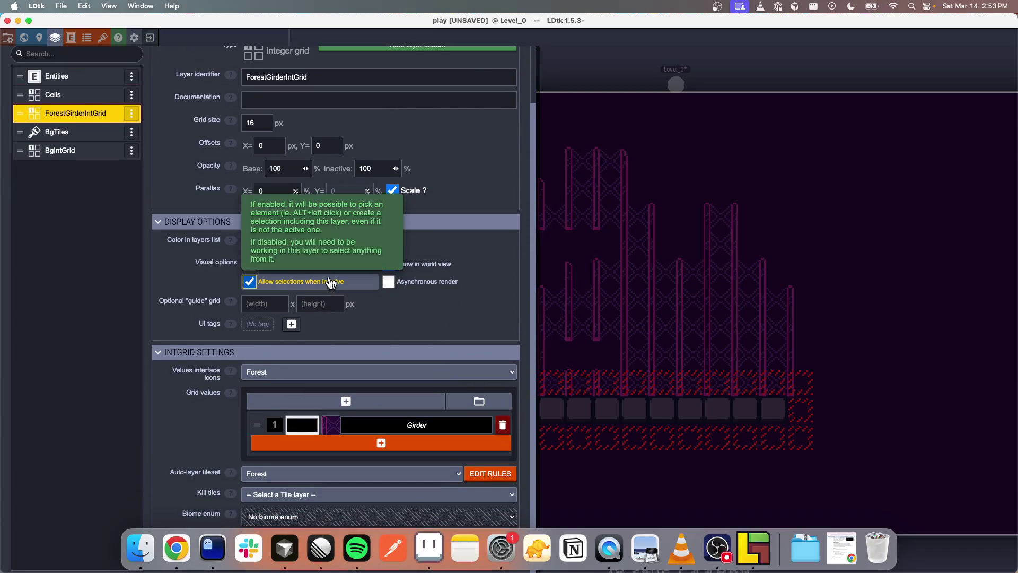
pyautogui.scroll(5, 330, 257)
pyautogui.hotkey('ctrl', 's')
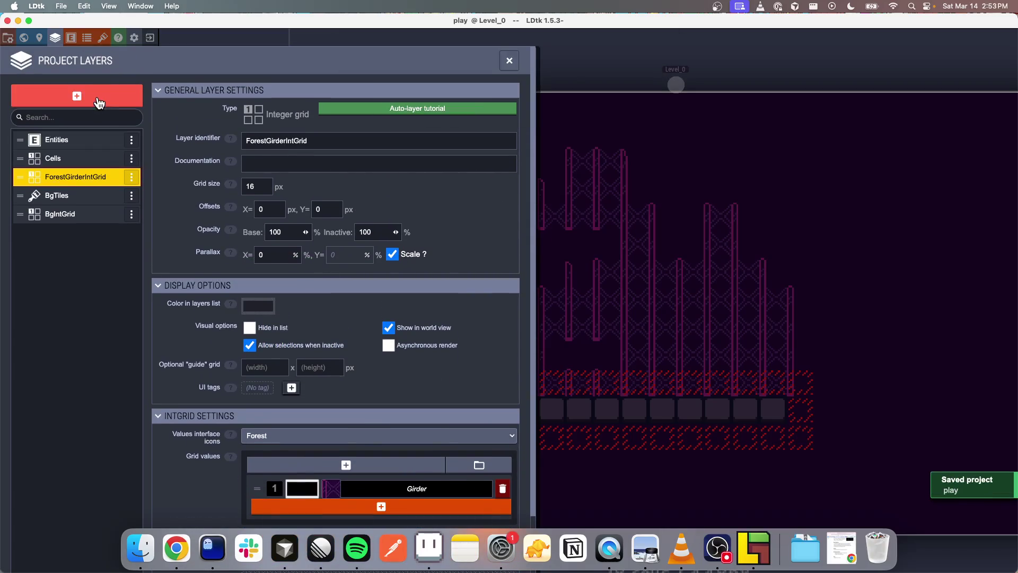
# Add an IntGrid layer ForestTreeIntGrid with a Tree value using a Forest tileset tree tile icon
pyautogui.click(98, 103)
pyautogui.click(43, 133)
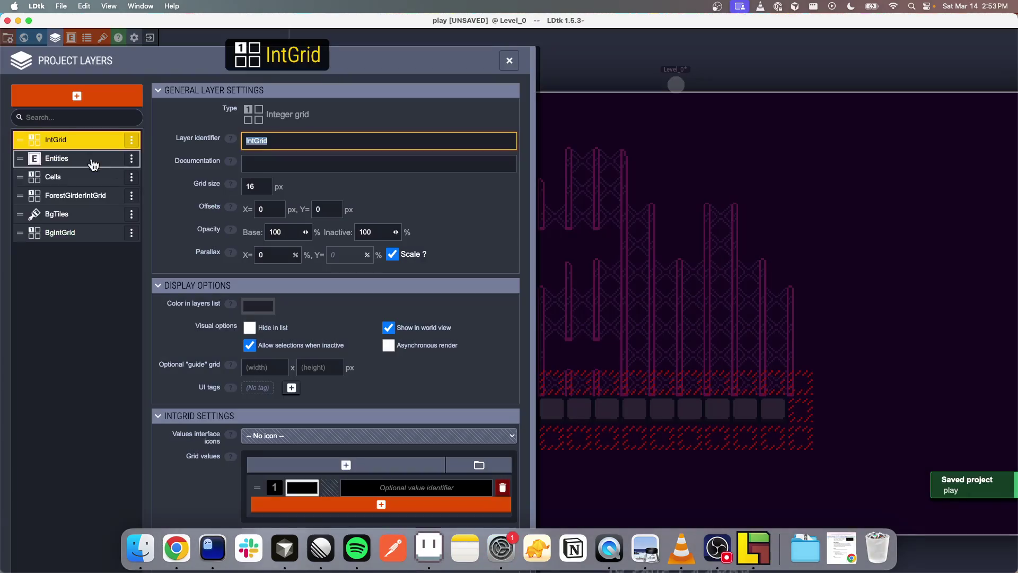
pyautogui.write('ForestTr')
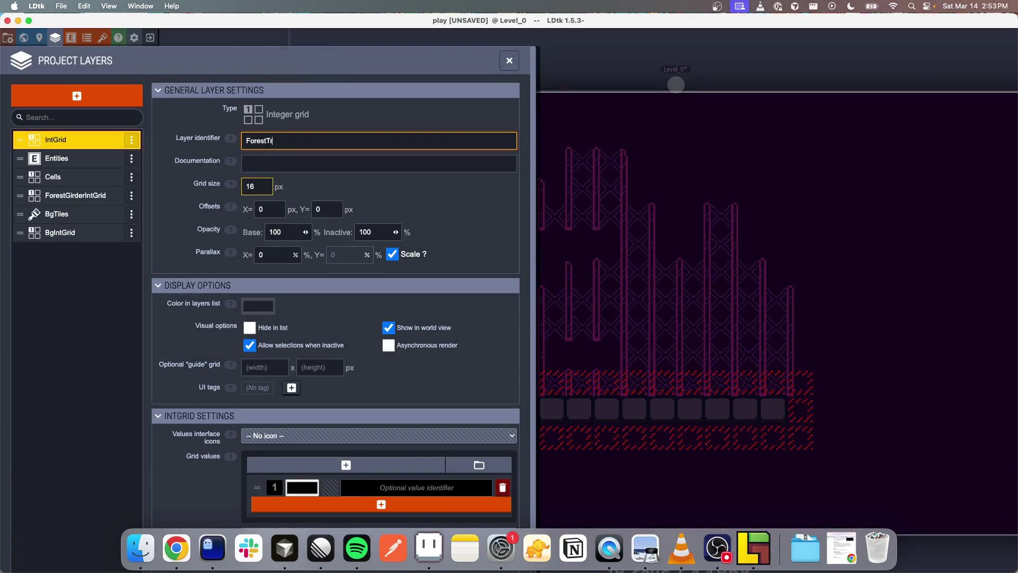
pyautogui.write('eeIntGrid')
pyautogui.press('Return')
pyautogui.scroll(-1, 371, 481)
pyautogui.click(371, 481)
pyautogui.write('Tree')
pyautogui.click(329, 430)
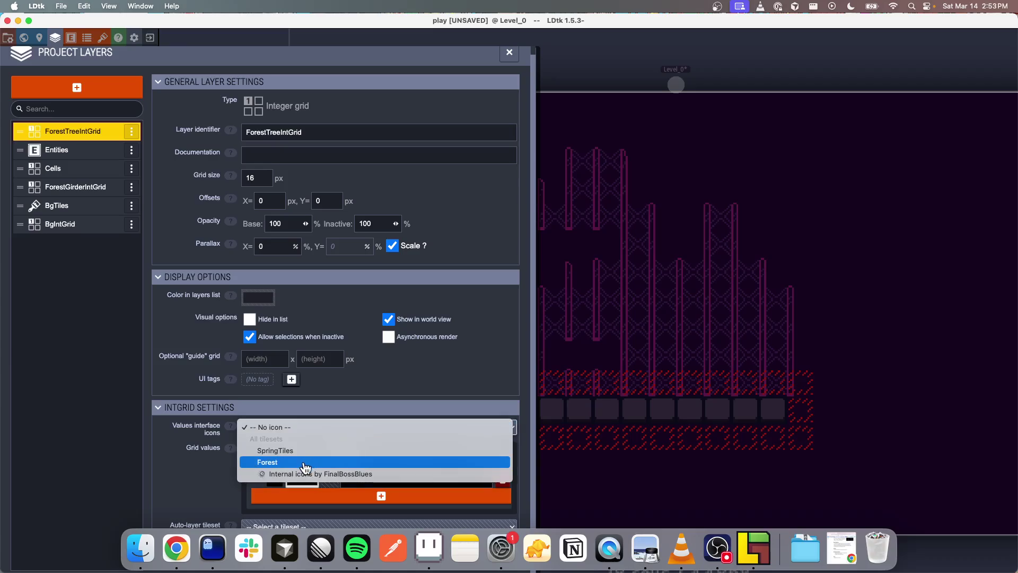
pyautogui.click(305, 463)
pyautogui.click(303, 482)
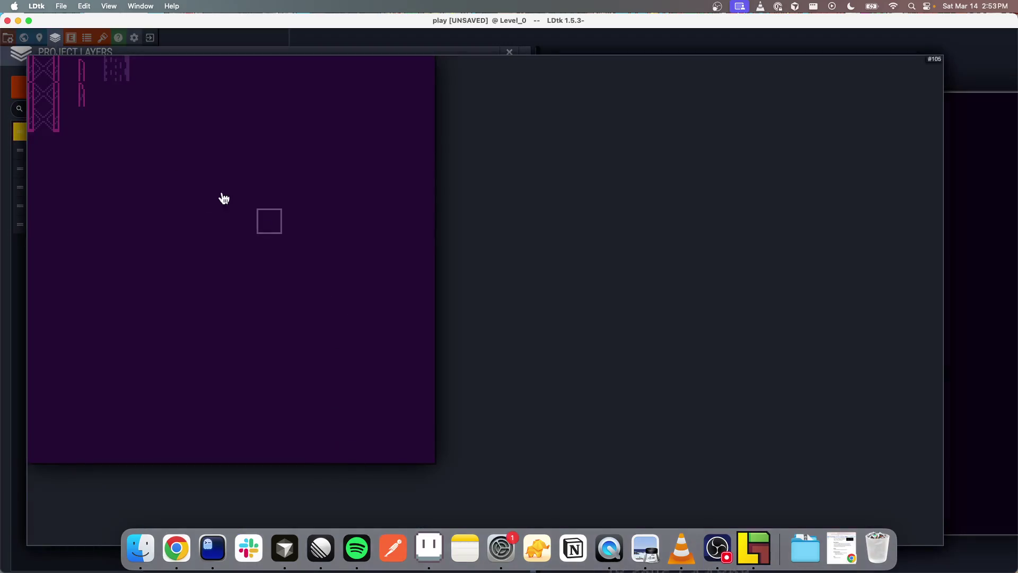
pyautogui.click(121, 73)
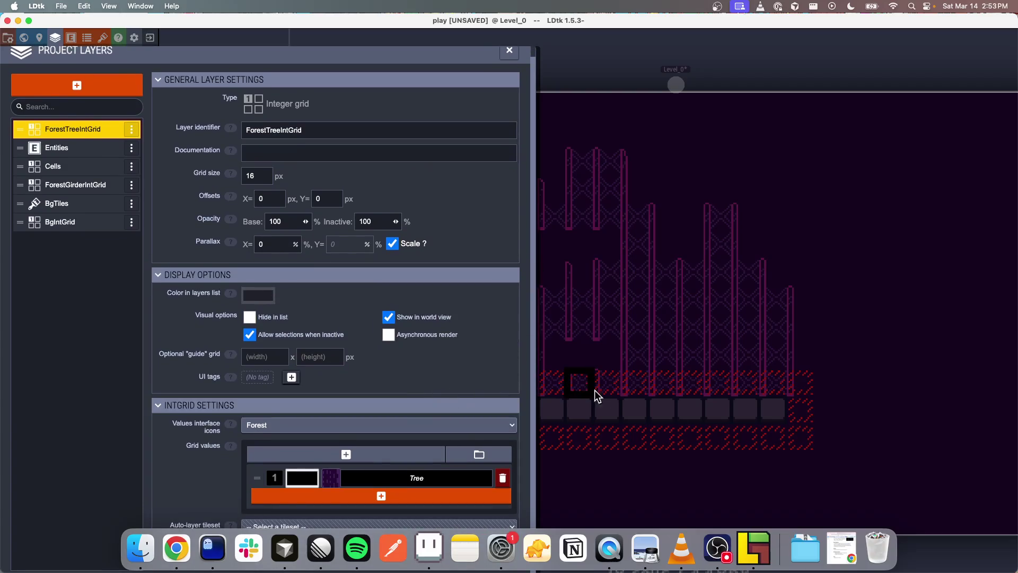
# Set ForestTreeIntGrid's auto-layer tileset to Forest and close the layer settings
pyautogui.moveTo(965, 569); pyautogui.dragTo(965, 525)
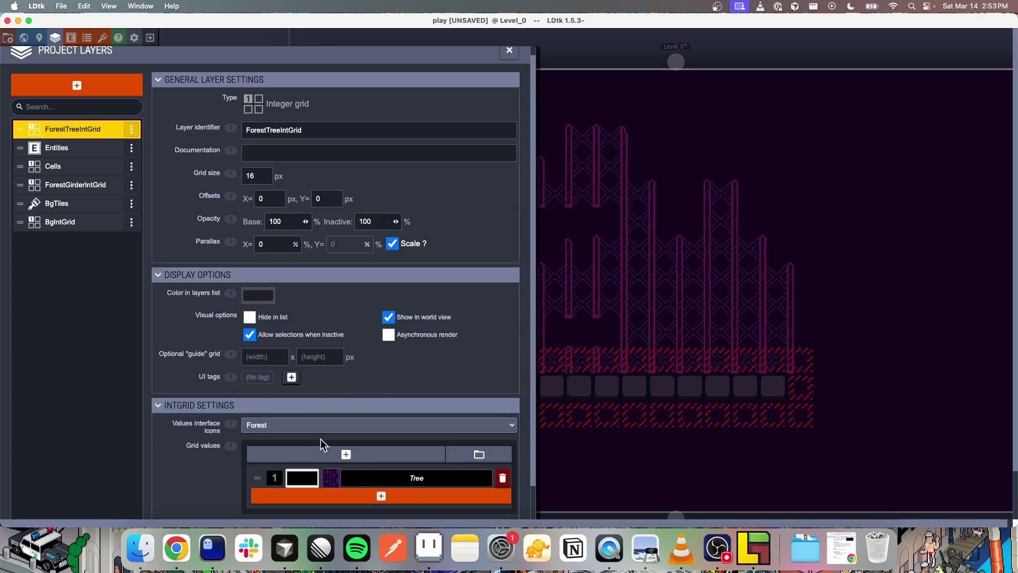
pyautogui.scroll(-3, 318, 407)
pyautogui.click(336, 426)
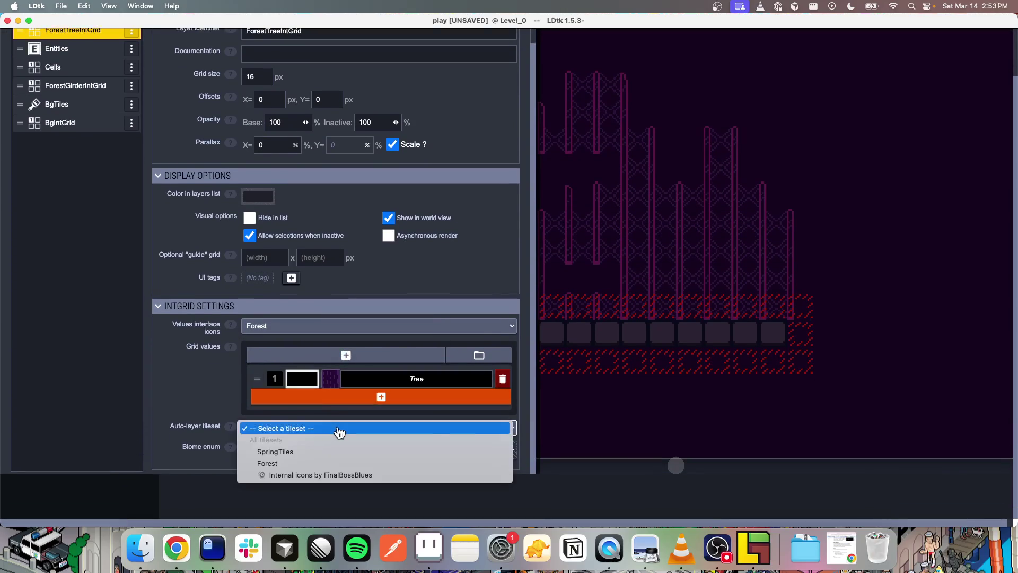
pyautogui.click(291, 463)
pyautogui.scroll(1, 340, 366)
pyautogui.scroll(-3, 318, 360)
pyautogui.scroll(4, 345, 318)
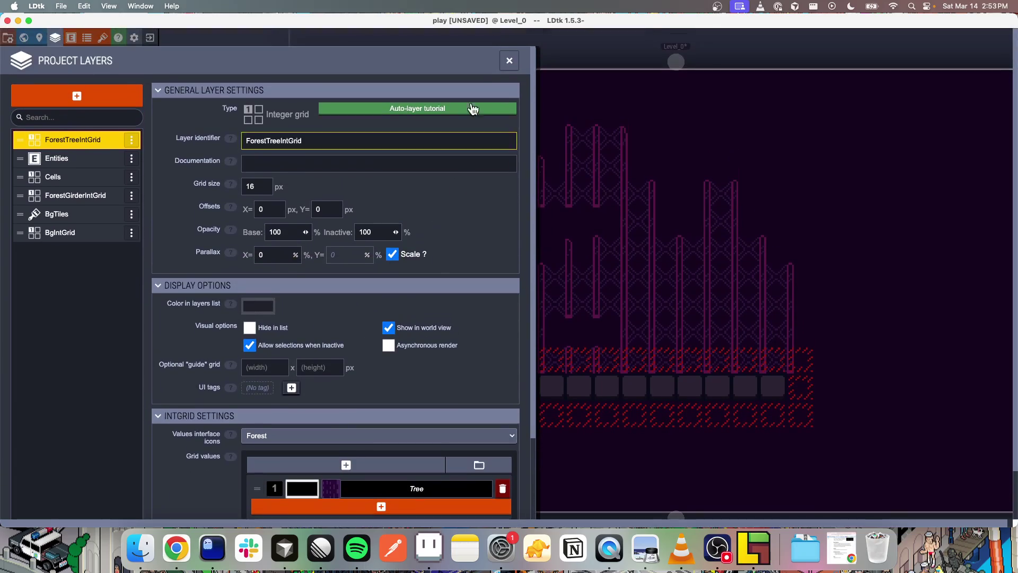
pyautogui.press('Escape')
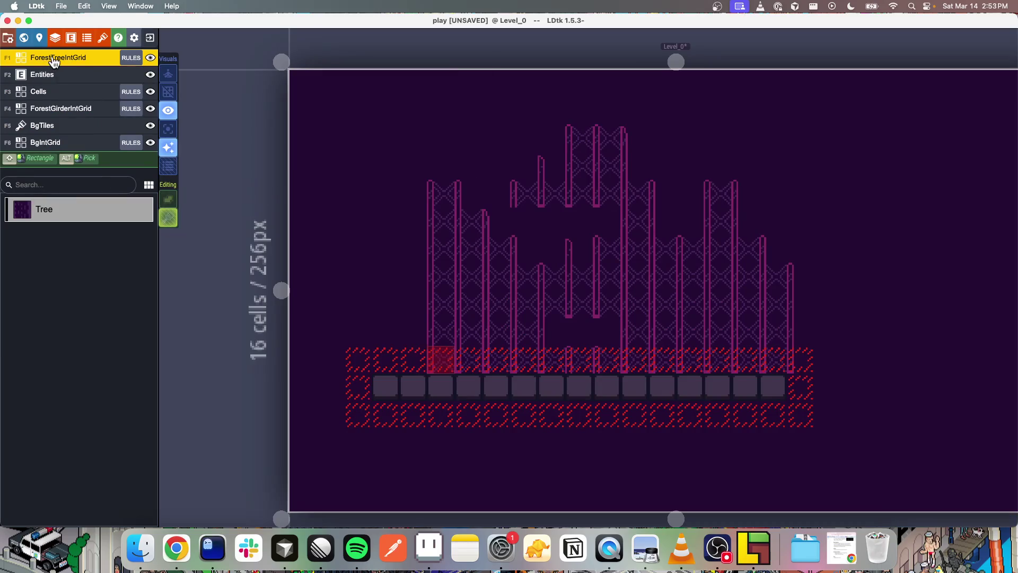
# Move ForestTreeIntGrid below ForestGirderIntGrid in the layer order and save the project
pyautogui.click(55, 37)
pyautogui.moveTo(83, 138); pyautogui.dragTo(77, 178)
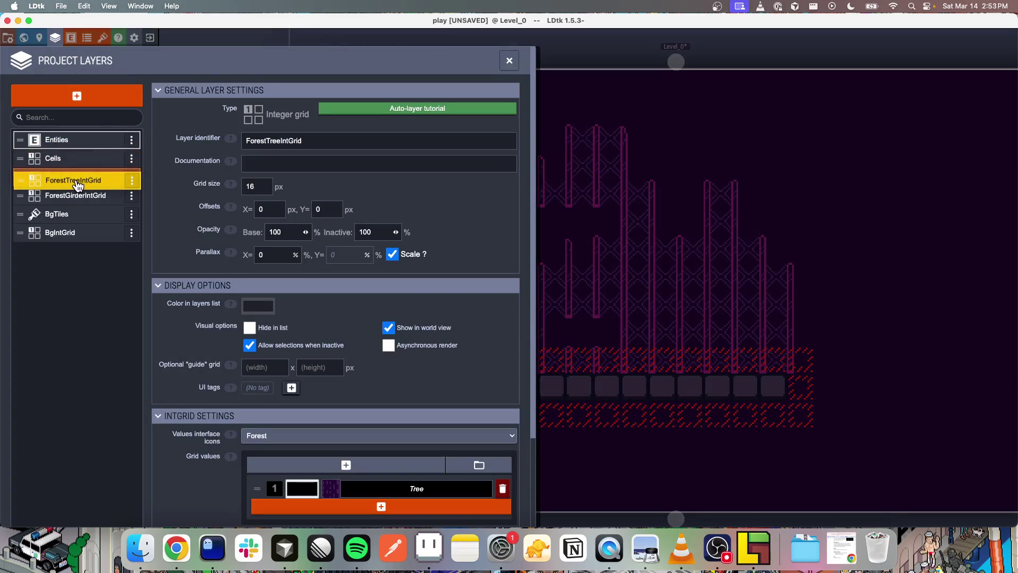
pyautogui.click(584, 168)
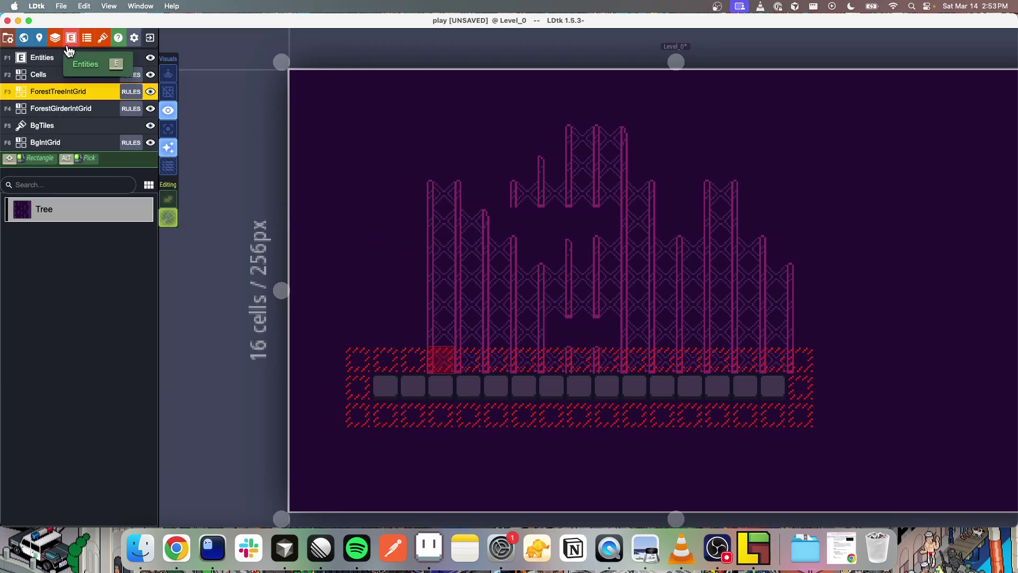
pyautogui.click(38, 37)
pyautogui.click(55, 37)
pyautogui.moveTo(61, 179)
pyautogui.mouseDown()
pyautogui.moveTo(64, 220)
pyautogui.moveTo(67, 168)
pyautogui.moveTo(66, 196)
pyautogui.mouseUp()
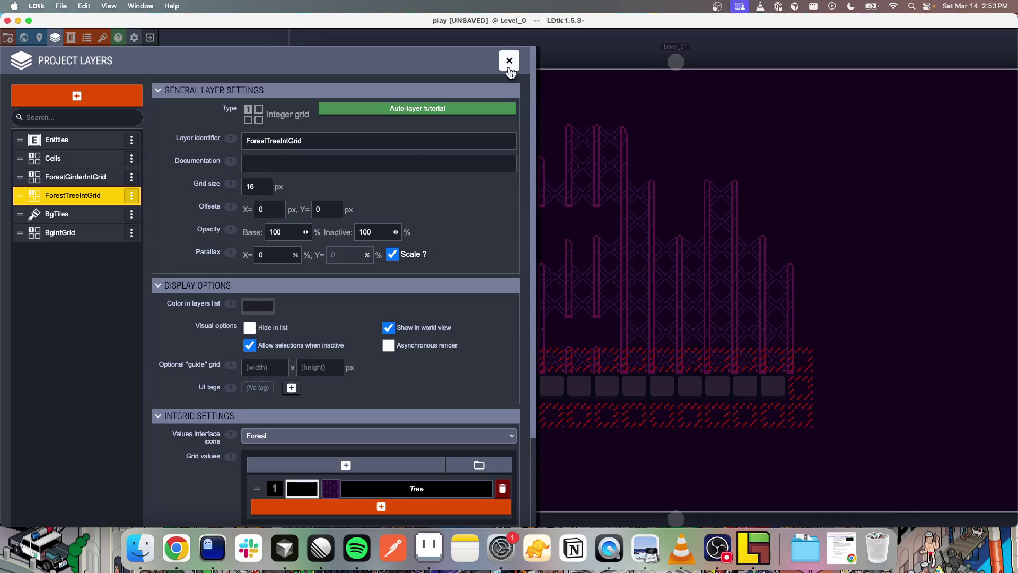
pyautogui.click(509, 63)
pyautogui.hotkey('ctrl', 's')
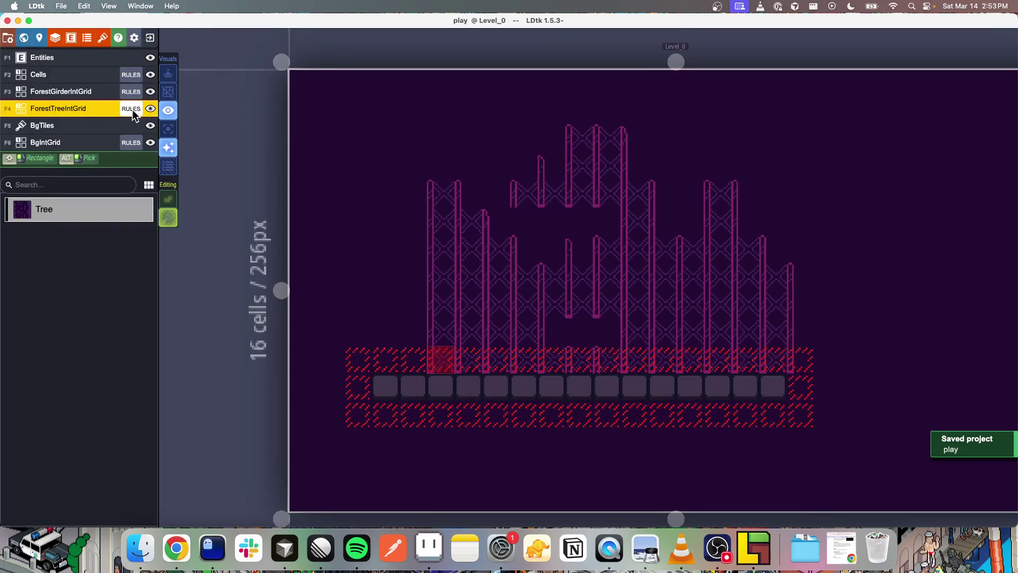
# Create a Tree rule group with the Assistant, set its main value to Tree, and delete the duplicate group
pyautogui.click(61, 120)
pyautogui.click(50, 89)
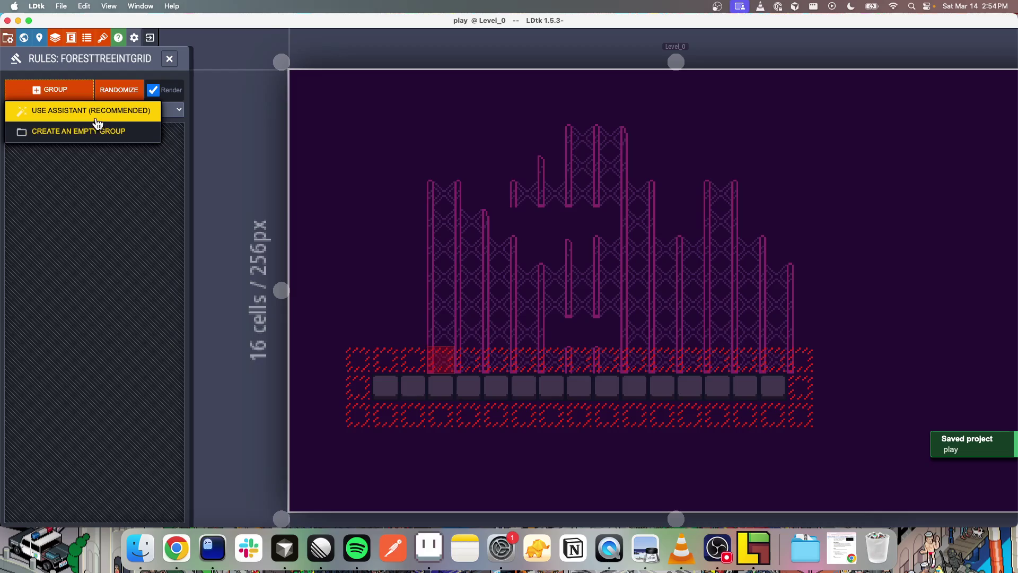
pyautogui.click(95, 110)
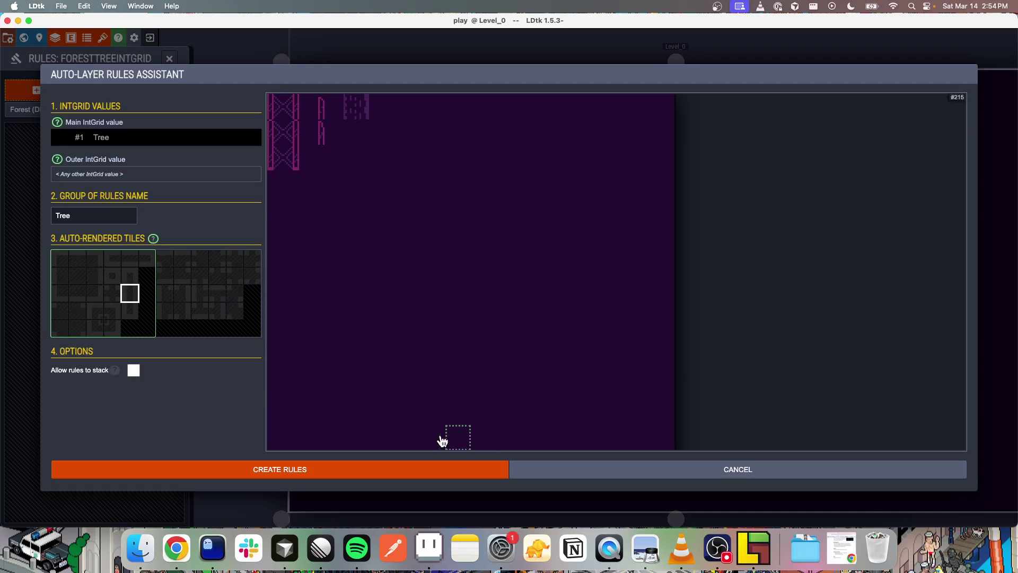
pyautogui.click(413, 468)
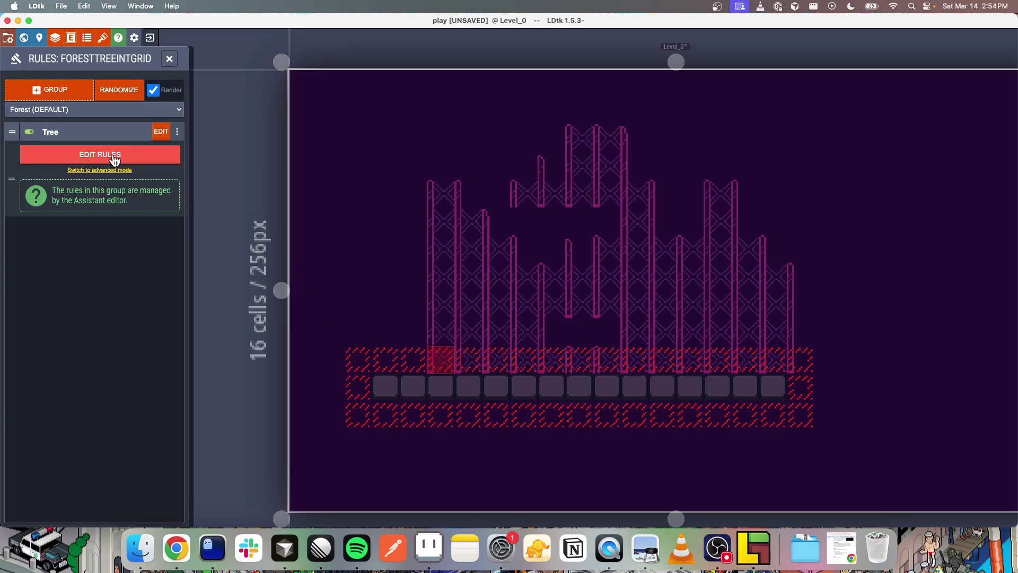
pyautogui.click(145, 154)
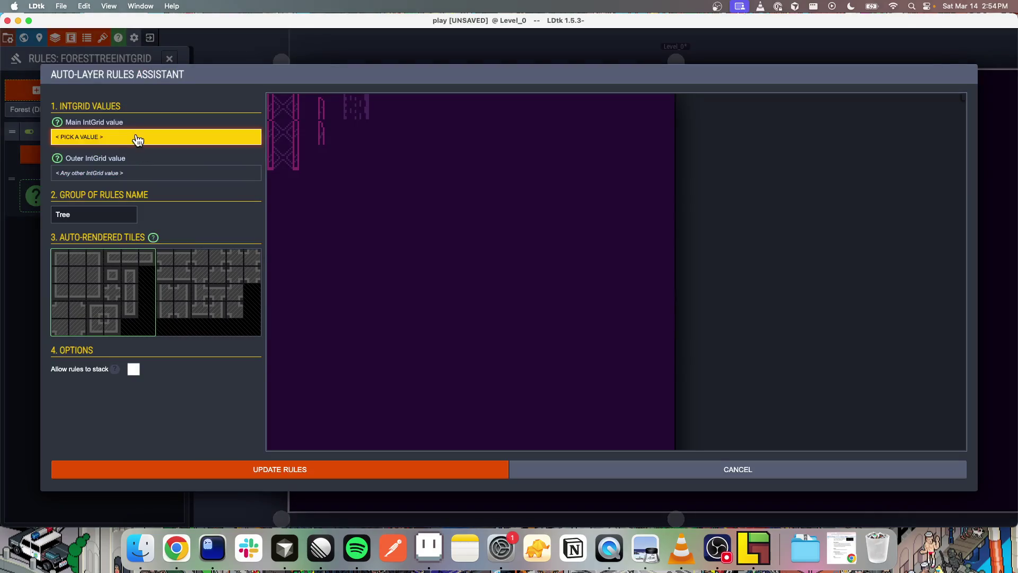
pyautogui.click(136, 140)
pyautogui.click(119, 172)
pyautogui.click(274, 468)
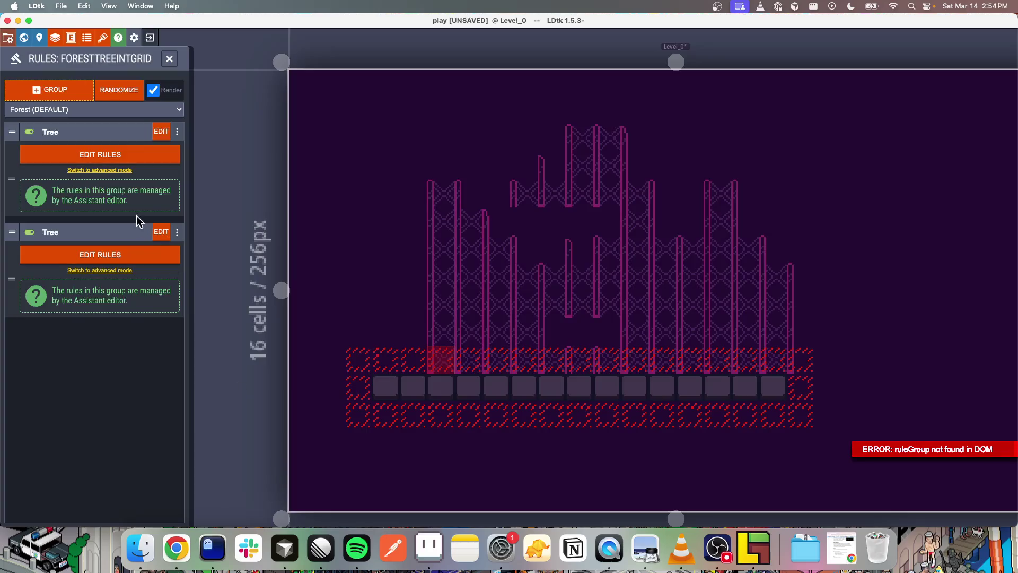
pyautogui.click(177, 232)
pyautogui.click(359, 260)
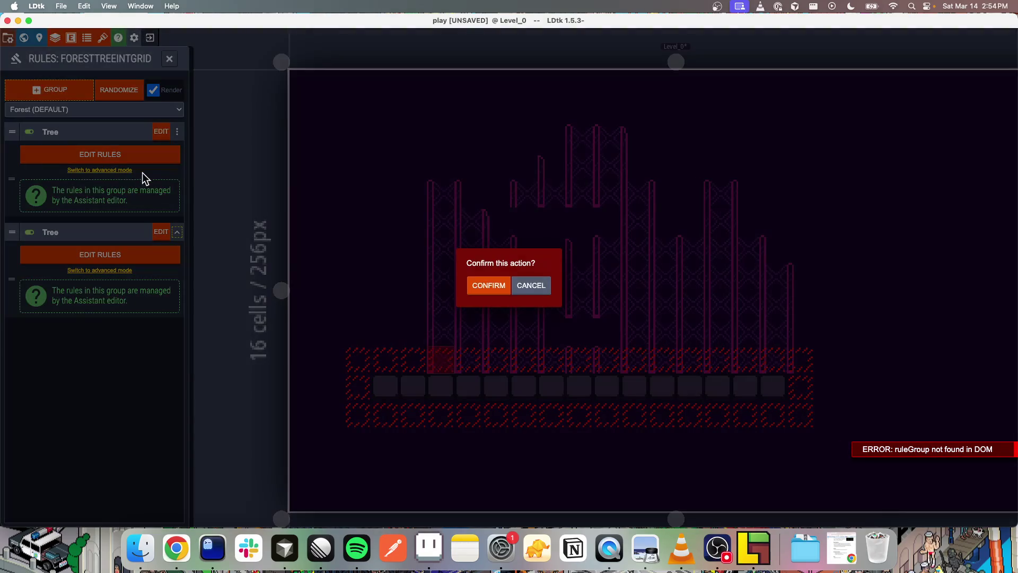
pyautogui.click(494, 285)
# Pick the tile block for the Tree rules in the Assistant and apply the update
pyautogui.click(106, 158)
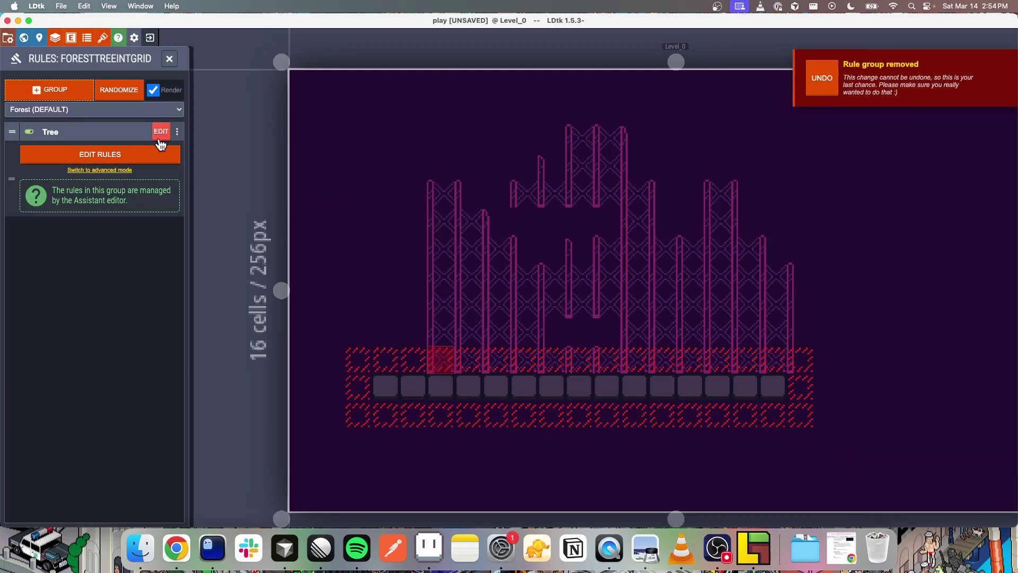
pyautogui.press('Escape')
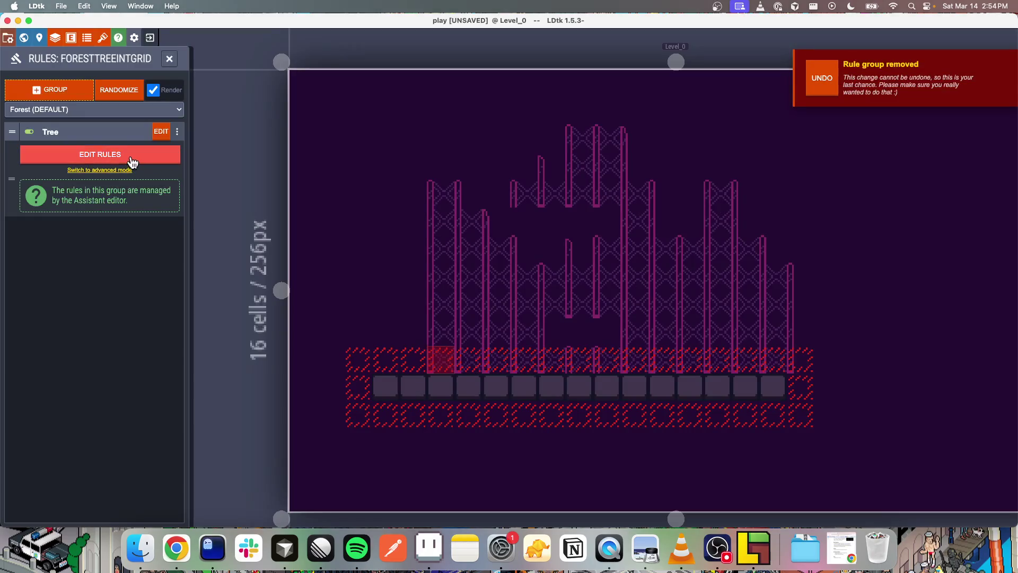
pyautogui.click(135, 158)
pyautogui.click(134, 173)
pyautogui.click(212, 330)
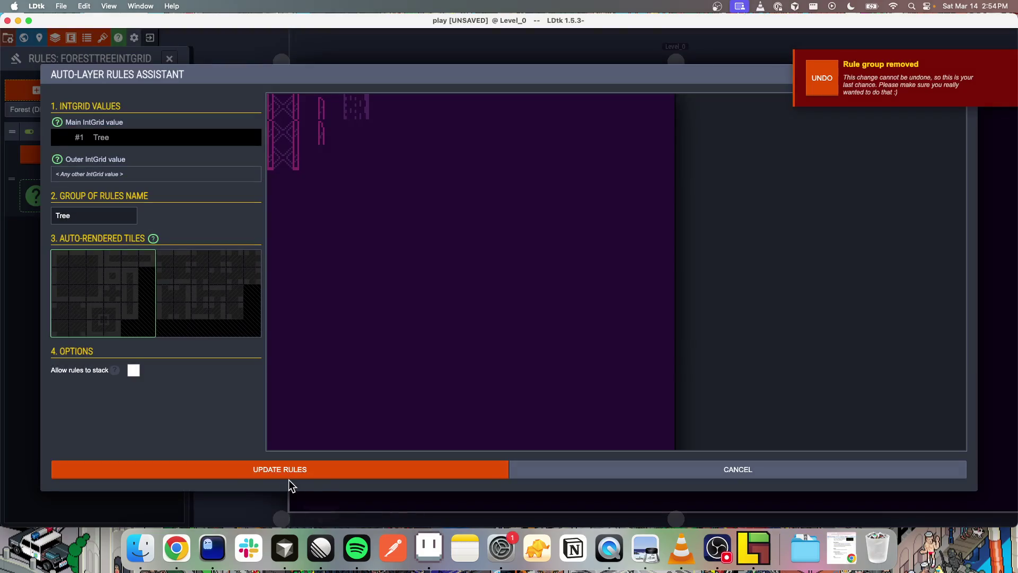
pyautogui.click(130, 292)
pyautogui.click(226, 472)
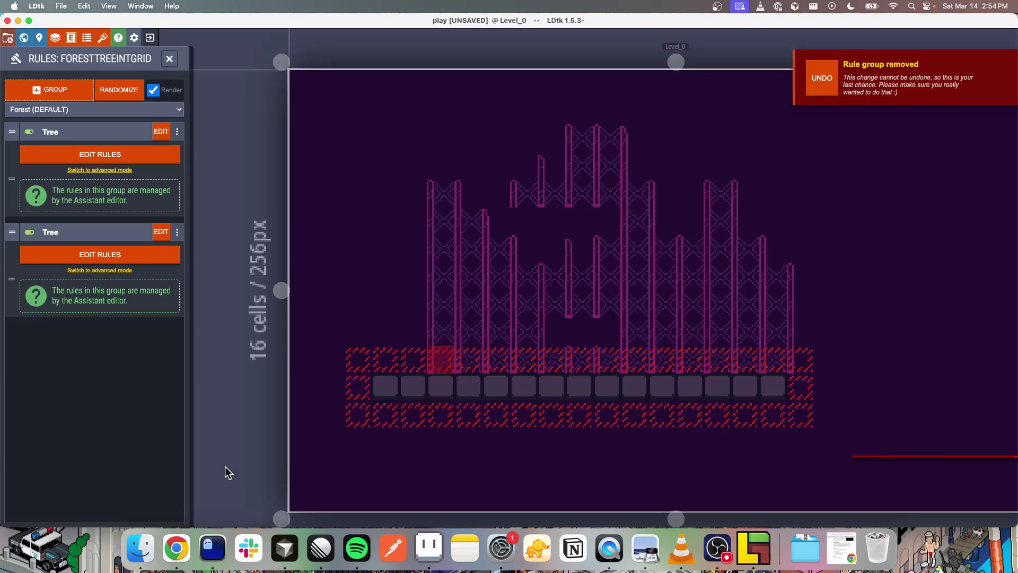
pyautogui.click(177, 232)
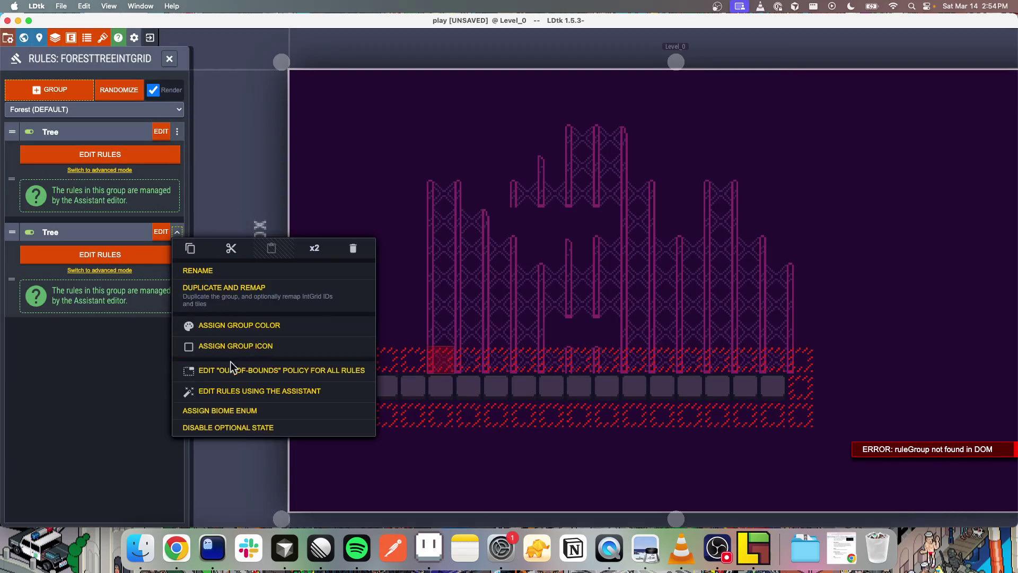
# Reopen the ForestTreeIntGrid rules and delete the first Tree rule group
pyautogui.click(347, 239)
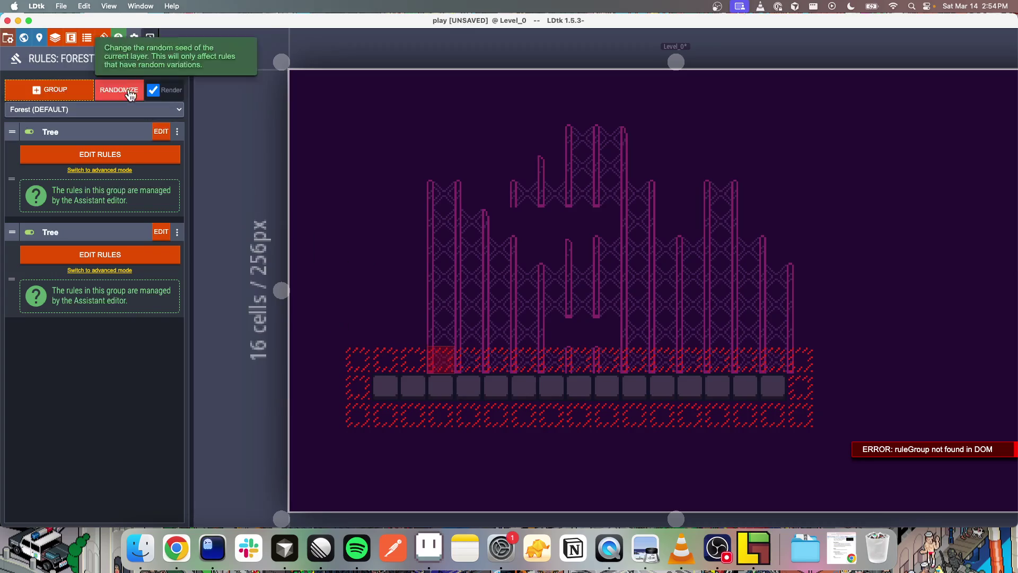
pyautogui.click(169, 59)
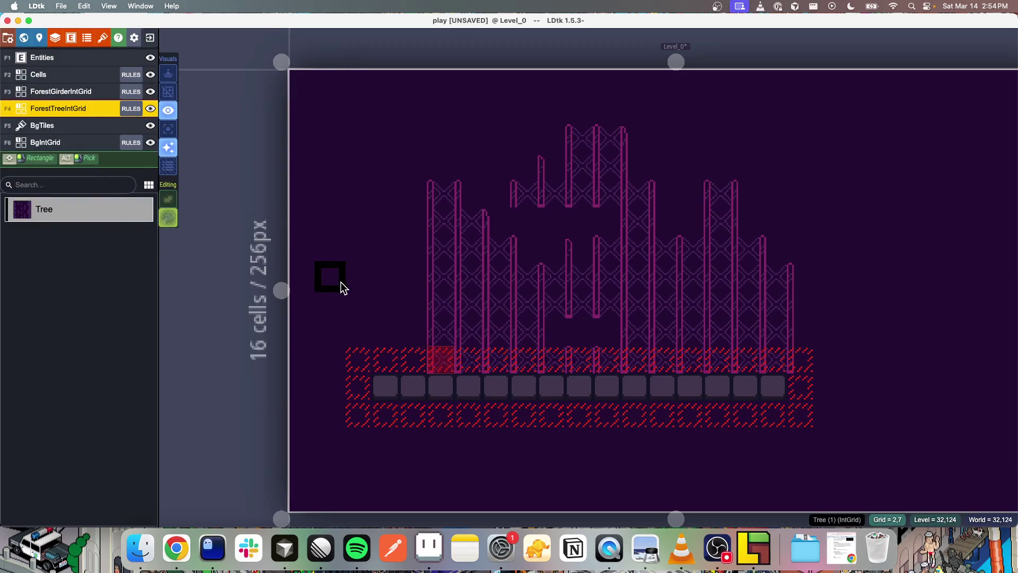
pyautogui.click(130, 109)
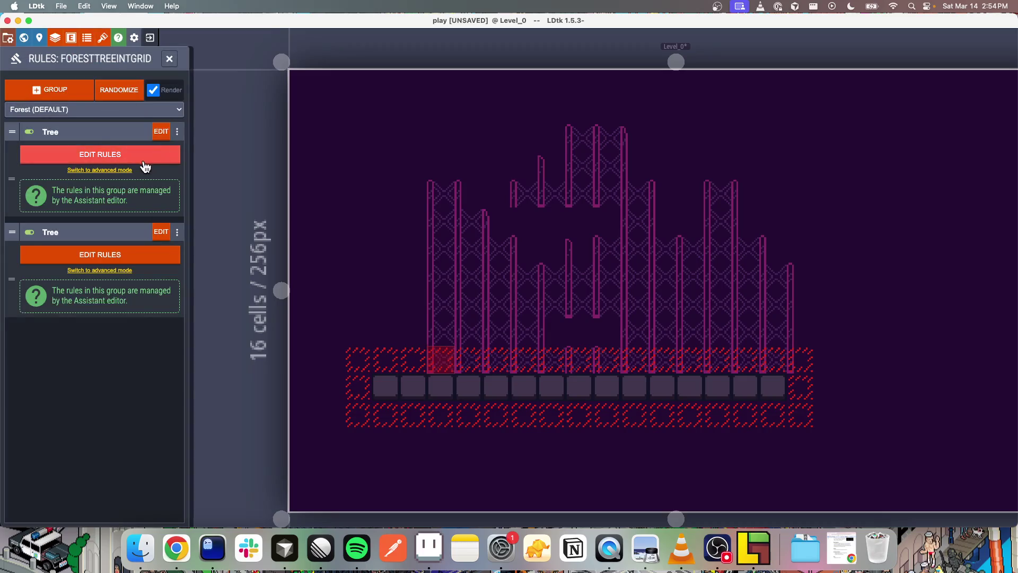
pyautogui.click(116, 171)
pyautogui.click(173, 252)
pyautogui.click(177, 131)
pyautogui.click(348, 151)
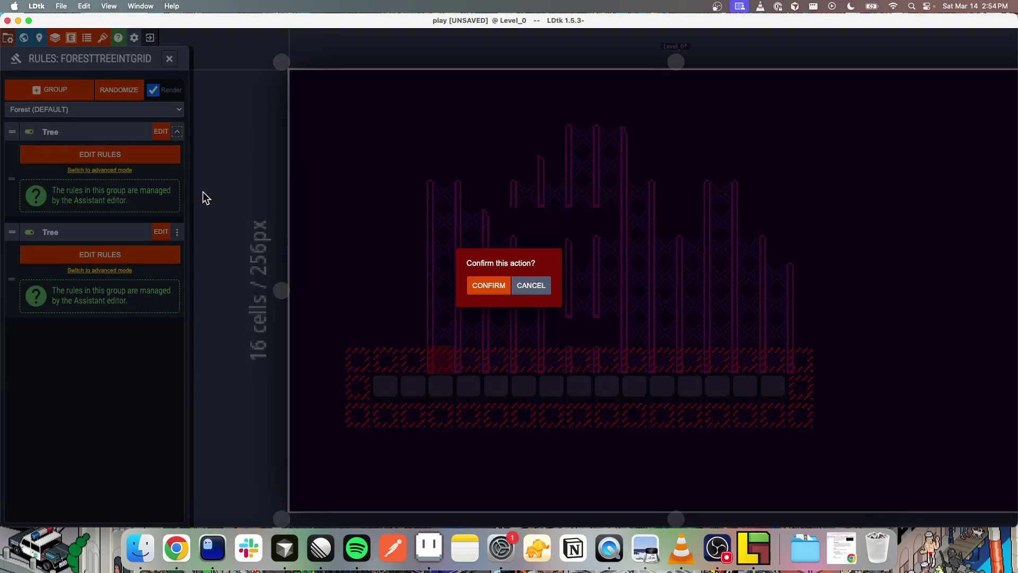
pyautogui.click(496, 286)
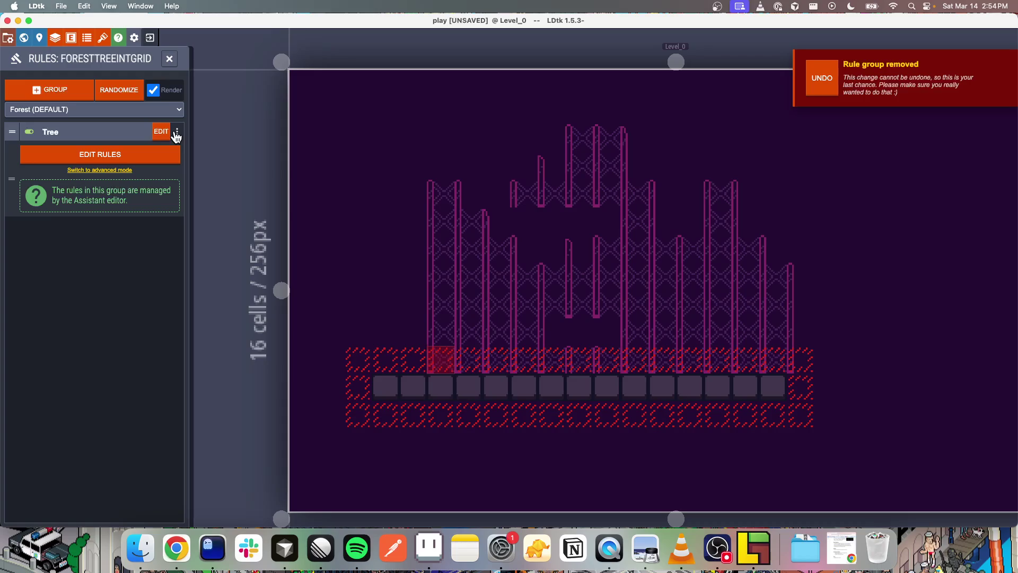
# Delete the remaining Tree rule group and open ForestTreeIntGrid's layer settings
pyautogui.click(176, 132)
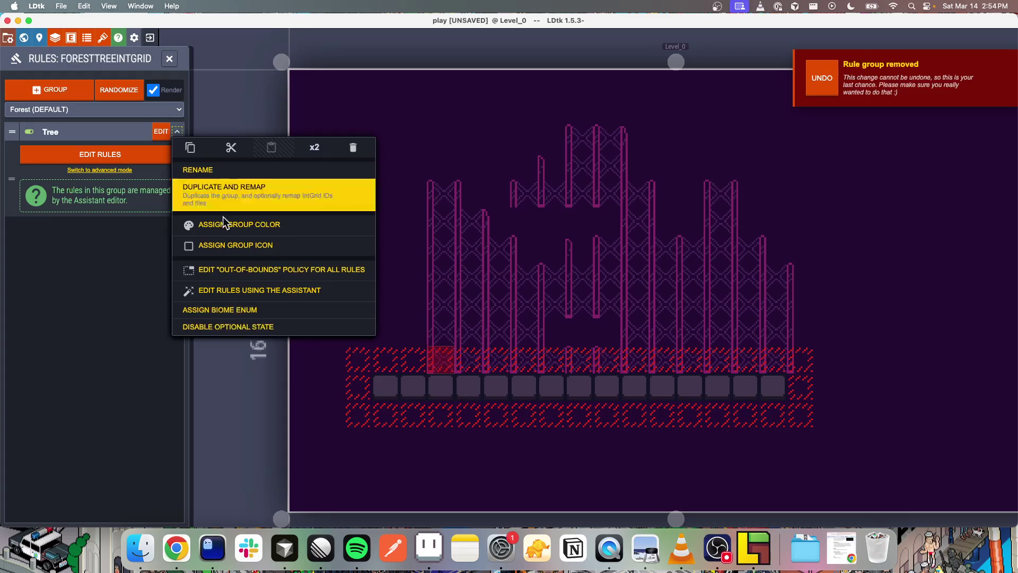
pyautogui.click(354, 154)
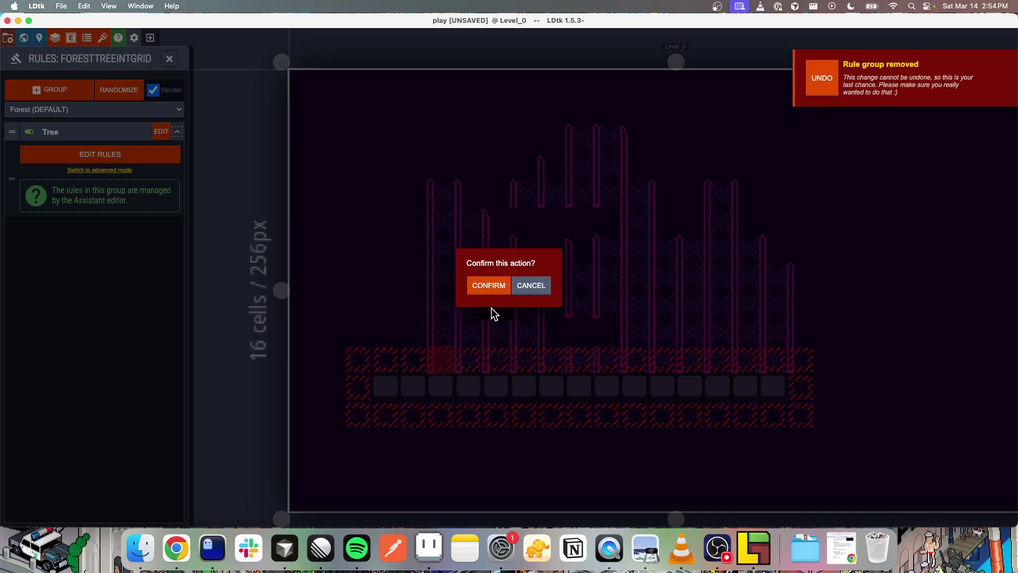
pyautogui.click(491, 289)
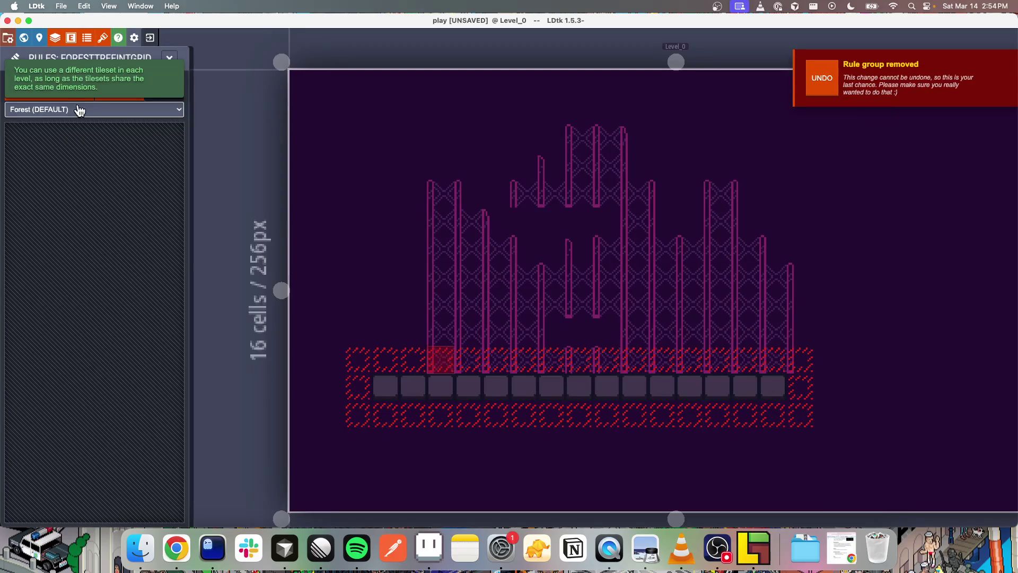
pyautogui.click(56, 37)
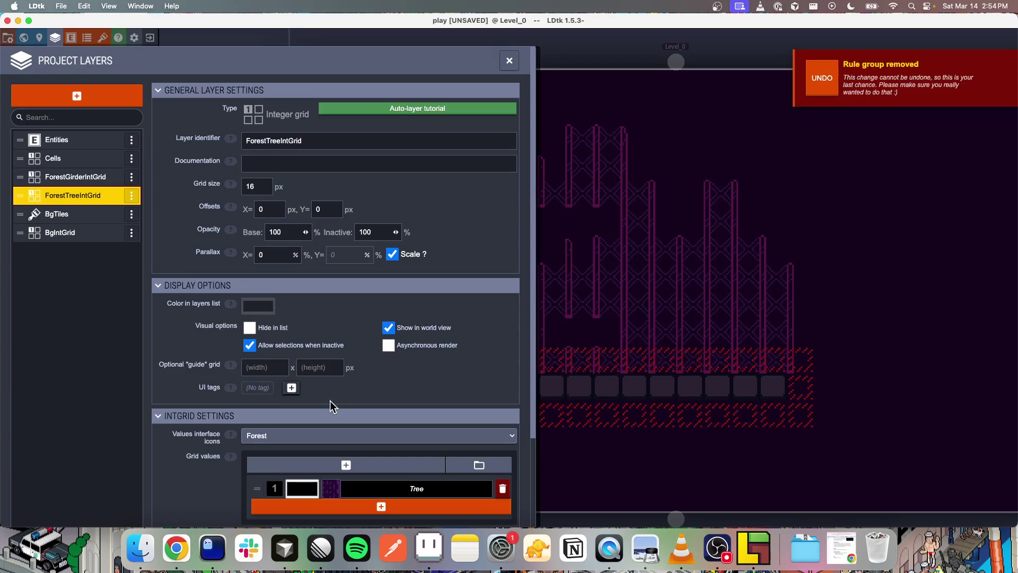
# Rename the ForestTreeIntGrid value from Tree to Trunk and close the layer settings
pyautogui.scroll(-4, 361, 408)
pyautogui.doubleClick(429, 378)
pyautogui.write('Tr')
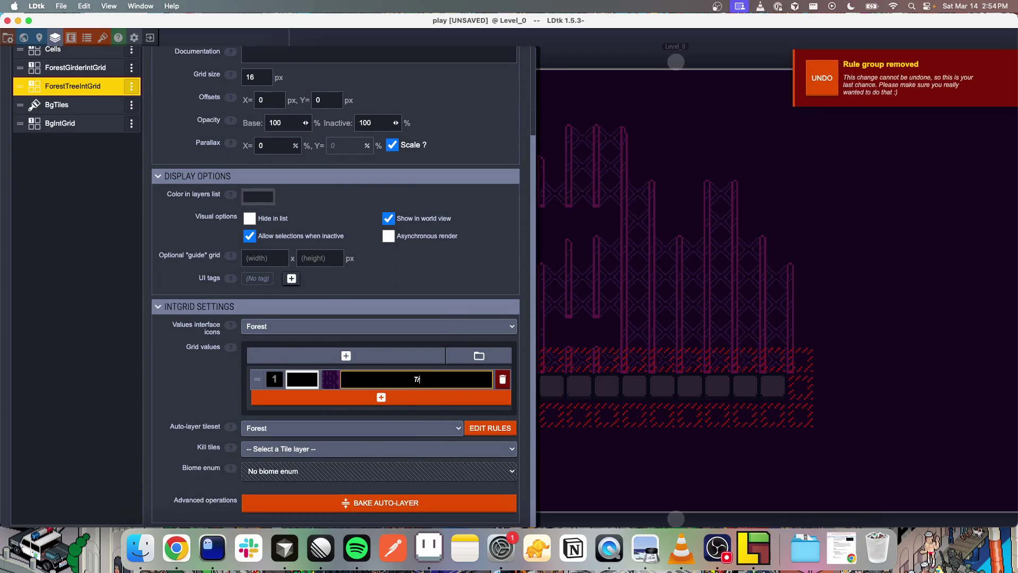
pyautogui.press('Return')
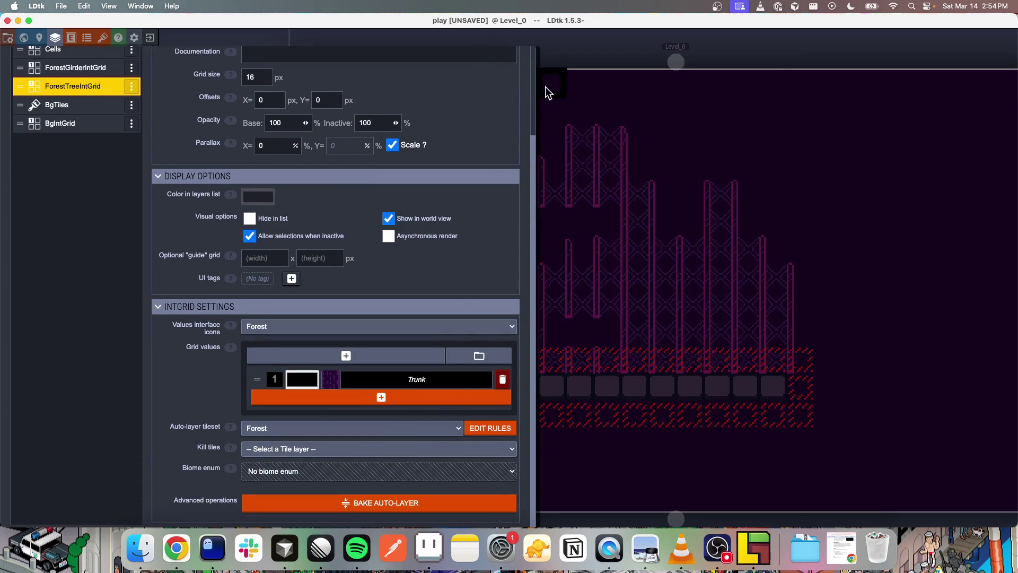
pyautogui.scroll(4, 380, 176)
pyautogui.scroll(-4, 322, 307)
pyautogui.scroll(4, 495, 128)
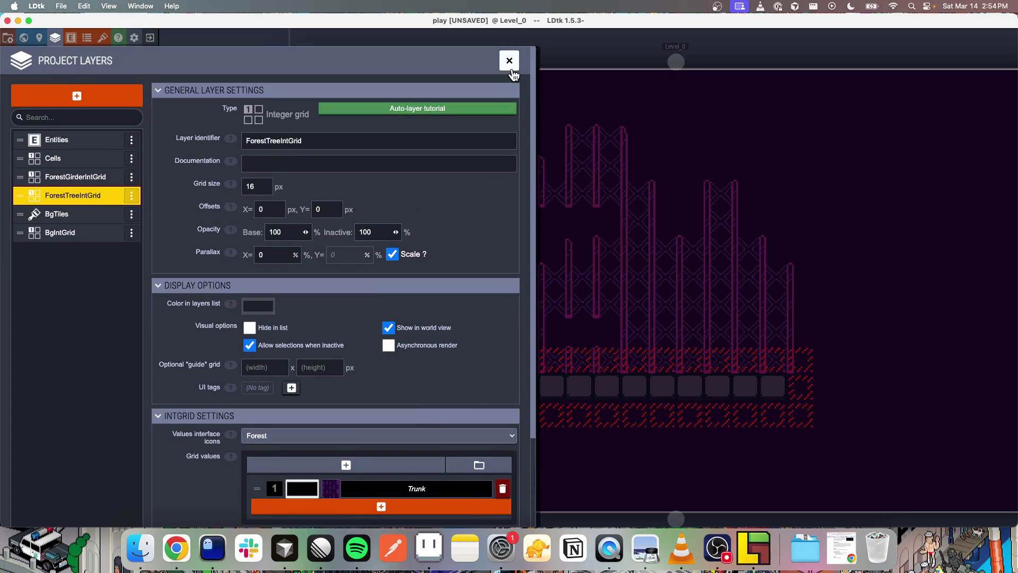
pyautogui.click(509, 61)
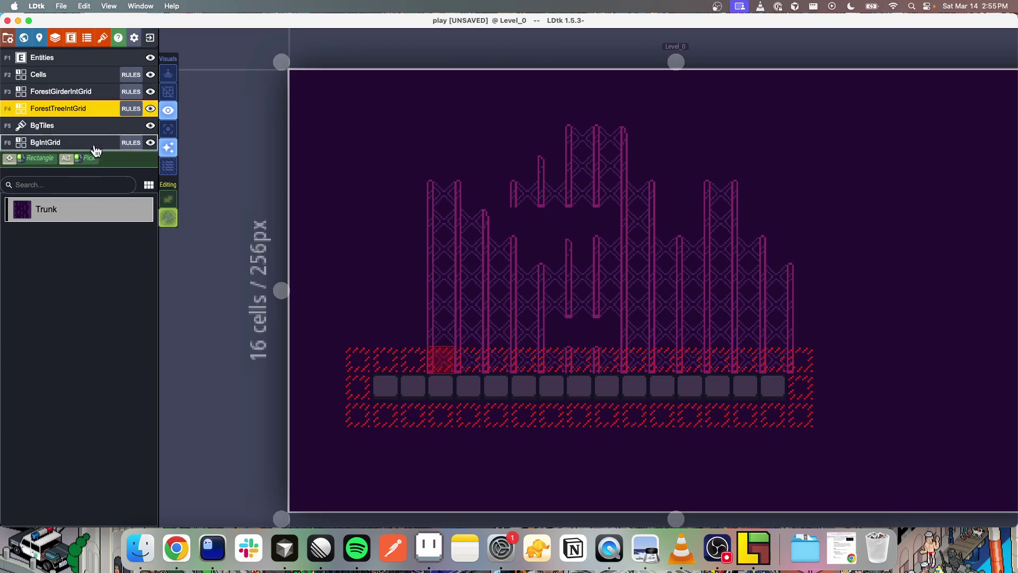
# Add a Simple rule group with a rule placing the trunk tile on Trunk cells
pyautogui.click(131, 109)
pyautogui.click(64, 89)
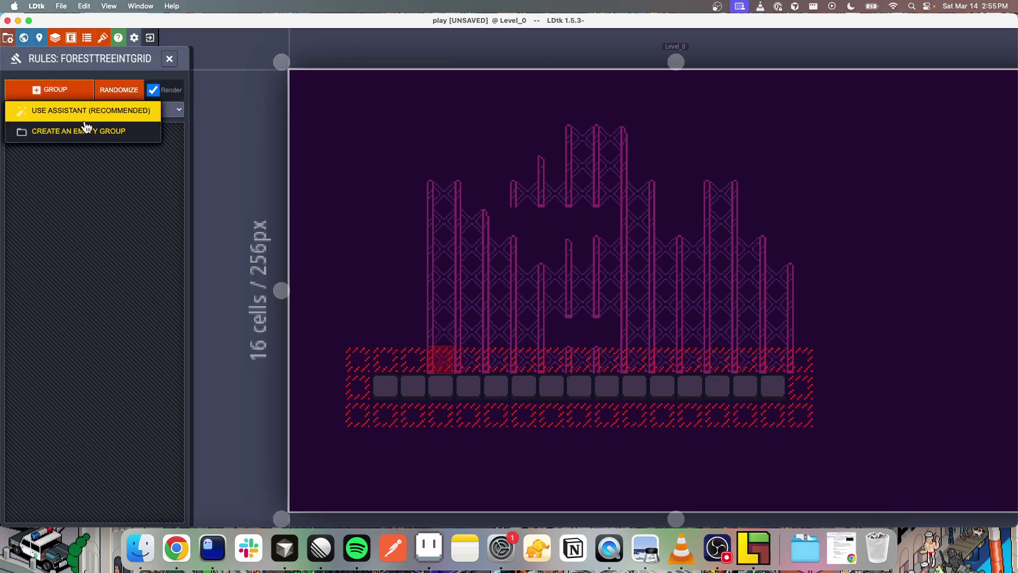
pyautogui.click(83, 131)
pyautogui.write('Simple')
pyautogui.press('Return')
pyautogui.click(162, 132)
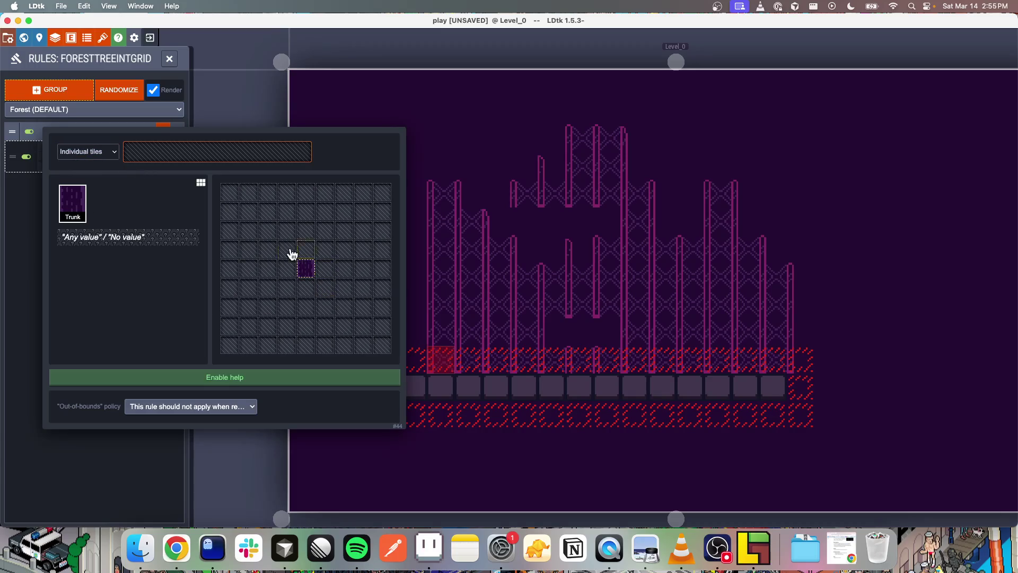
pyautogui.click(298, 263)
pyautogui.click(116, 68)
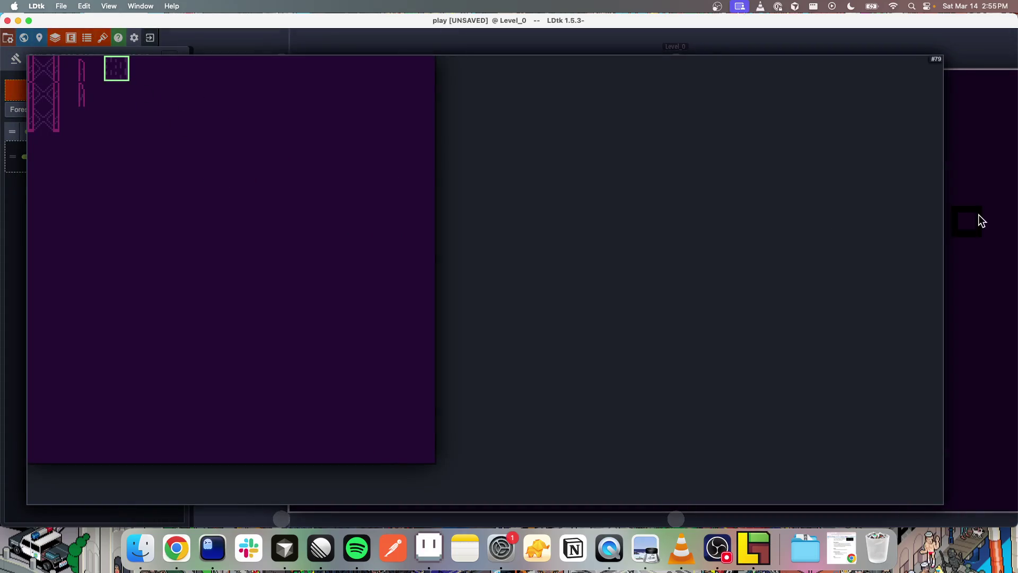
pyautogui.click(980, 221)
pyautogui.click(412, 470)
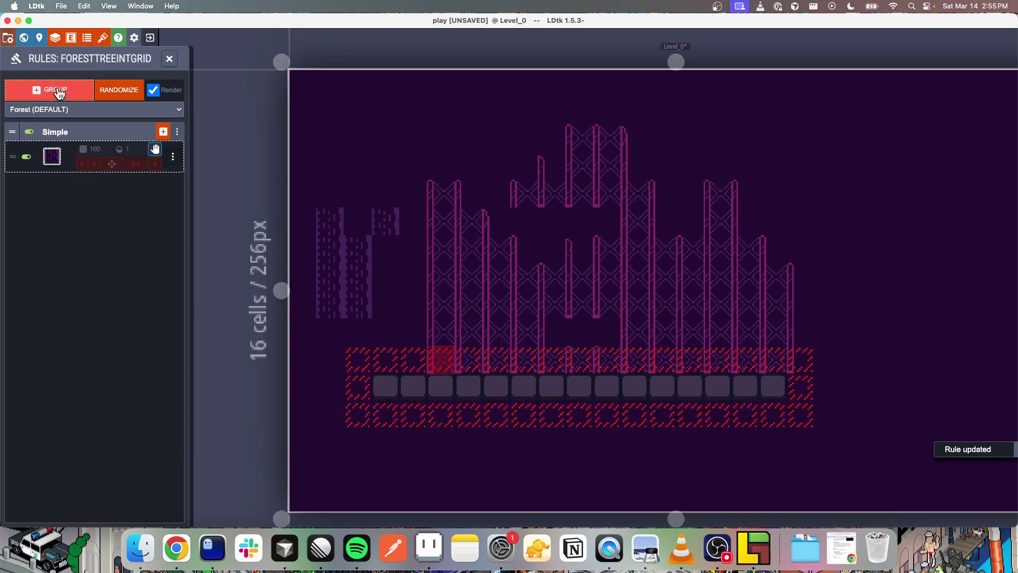
# Rename the Simple rule group to Trunk and close the rules panel
pyautogui.rightClick(57, 132)
pyautogui.click(82, 167)
pyautogui.write('Trunk')
pyautogui.press('Return')
pyautogui.click(61, 132)
pyautogui.press('Escape')
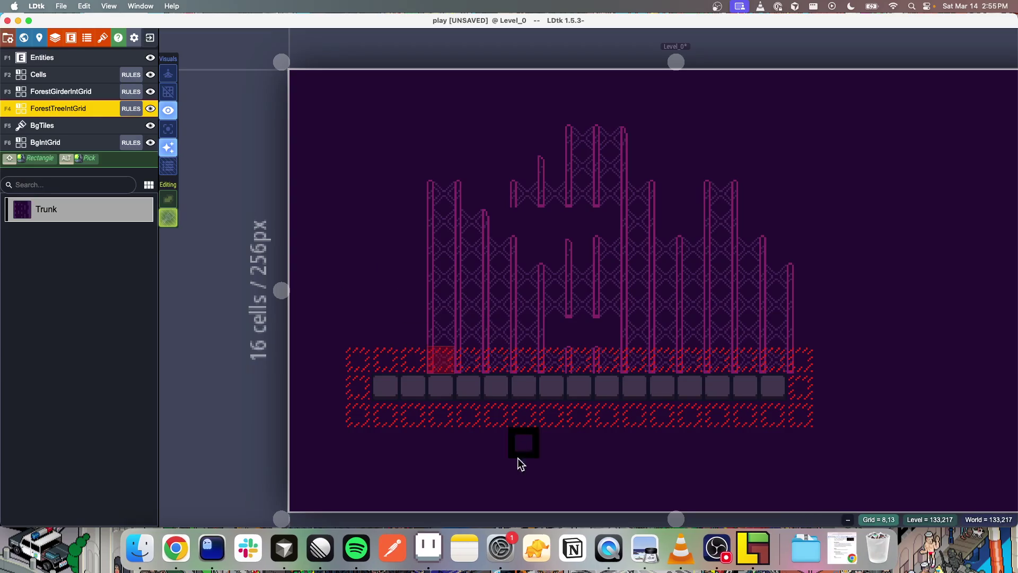
# Paint and erase a test trunk below the ground, save the project, and switch to Aseprite
pyautogui.click(496, 431)
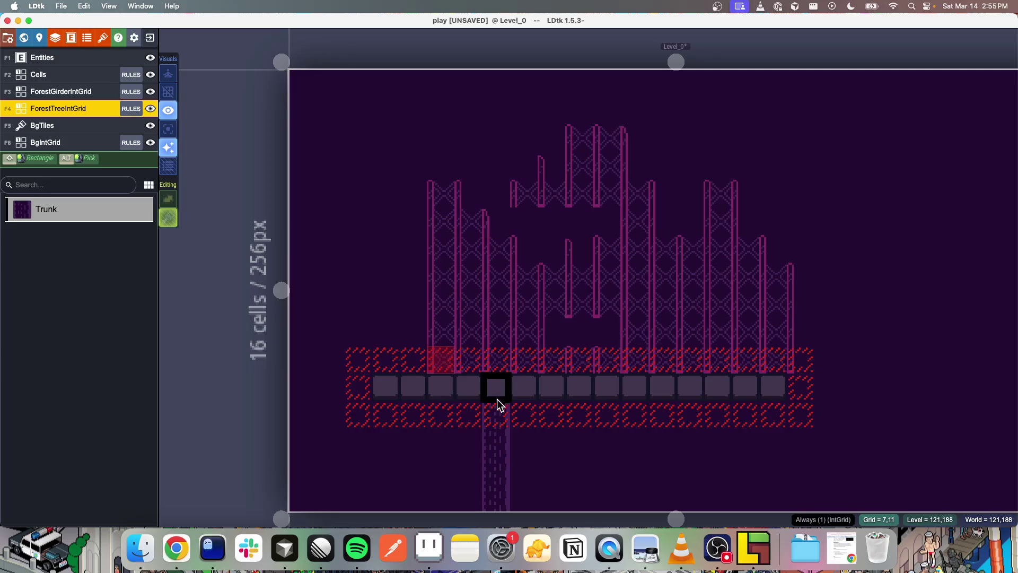
pyautogui.rightClick(493, 498)
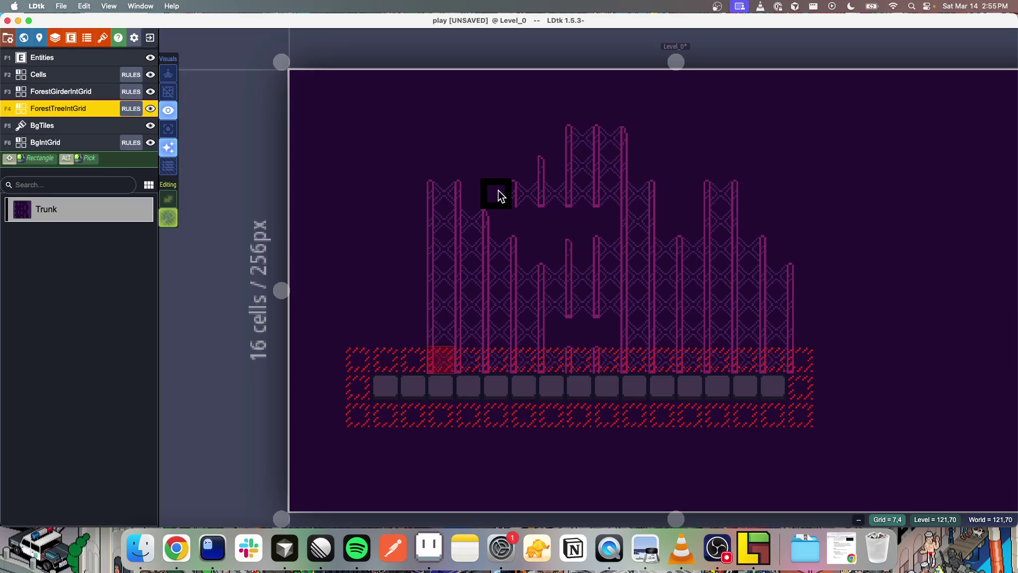
pyautogui.press('super+s')
pyautogui.hotkey('ctrl', 'Left')
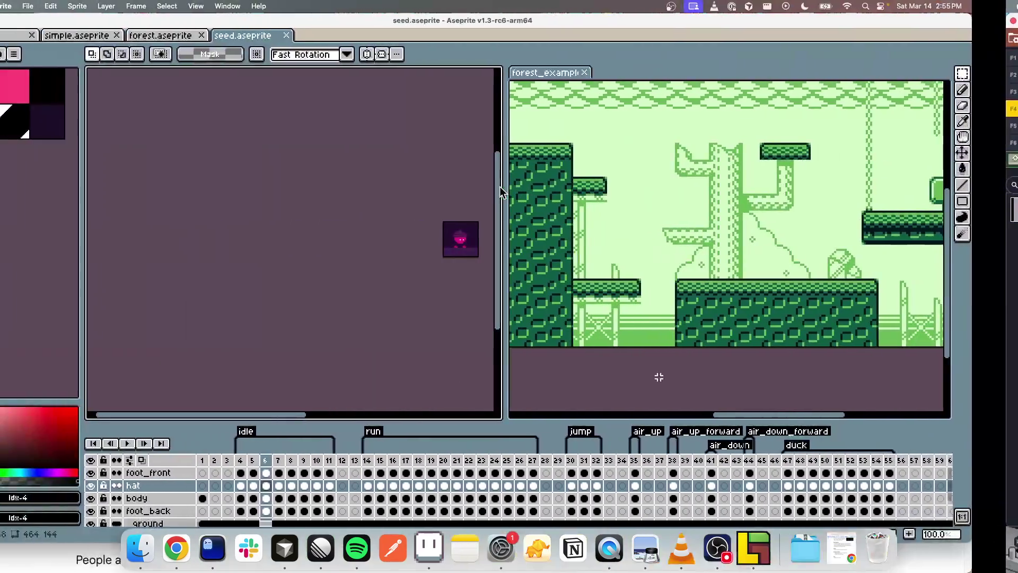
# In forest.aseprite, hide the _bg layer so tiles sit over transparency, and save the file
pyautogui.hotkey('ctrl', 'Right')
pyautogui.hotkey('ctrl', 'Left')
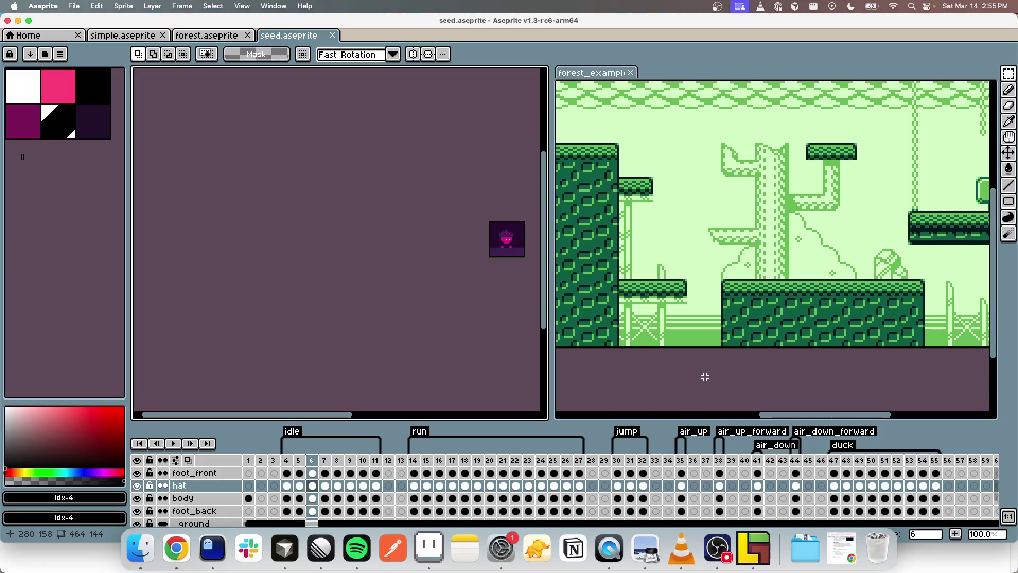
pyautogui.click(197, 37)
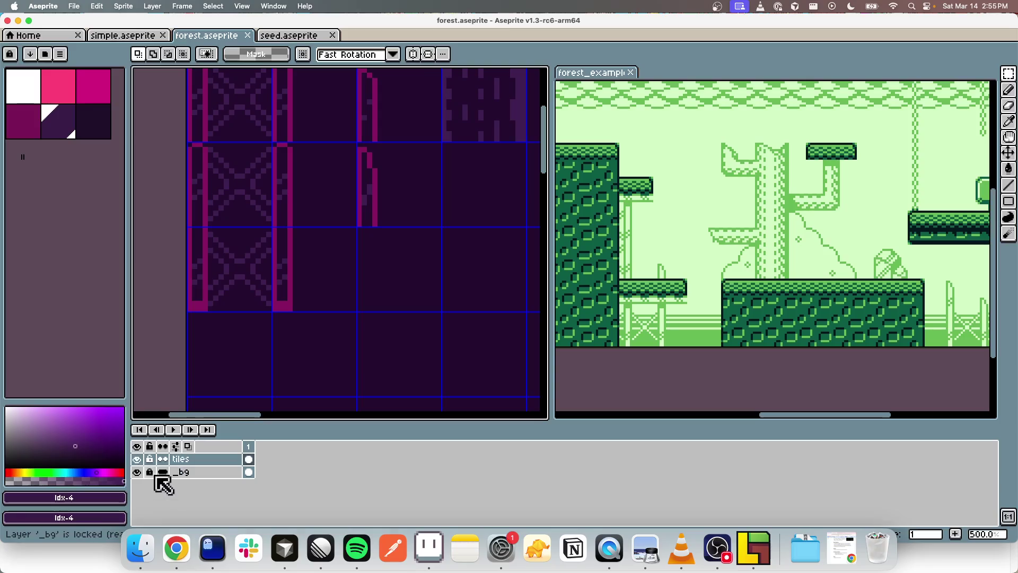
pyautogui.click(137, 472)
pyautogui.hotkey('ctrl', 's')
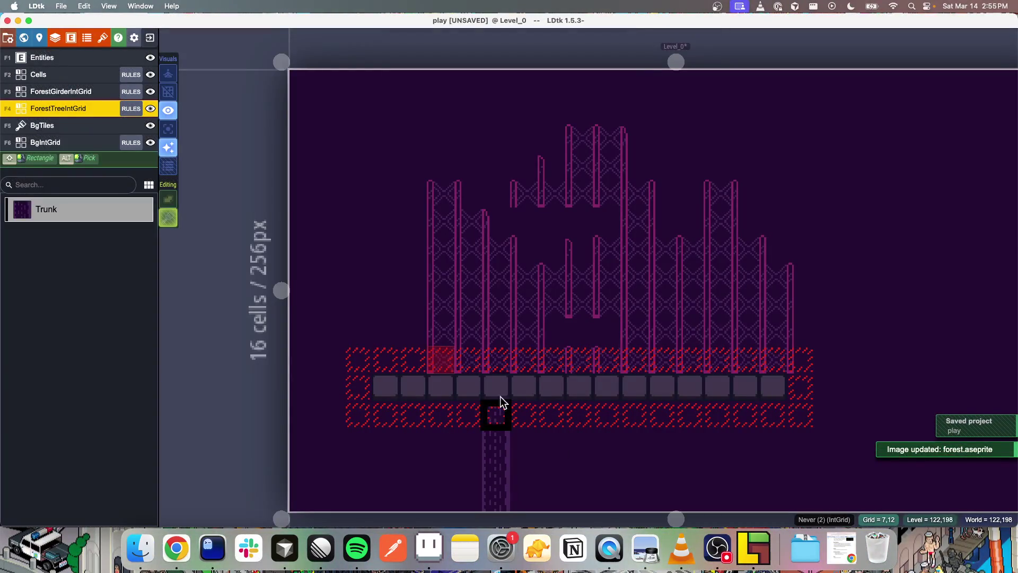
# Paint a Trunk column up from the level bottom near the right edge, trim its top, and save
pyautogui.moveTo(501, 400); pyautogui.dragTo(501, 164)
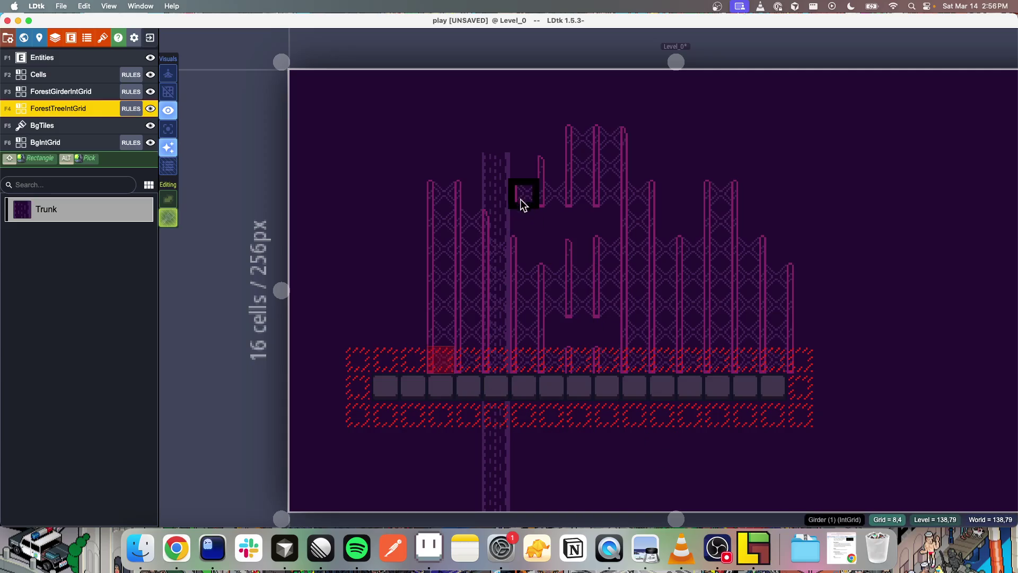
pyautogui.moveTo(504, 177)
pyautogui.mouseDown()
pyautogui.moveTo(476, 428)
pyautogui.moveTo(489, 492)
pyautogui.mouseUp()
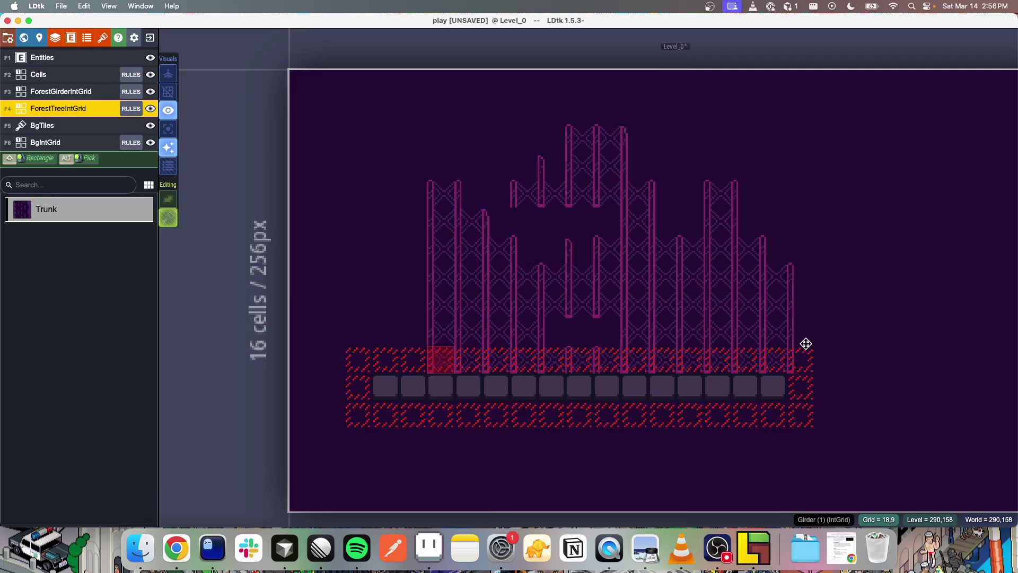
pyautogui.hscroll(10, 797, 345)
pyautogui.moveTo(651, 484); pyautogui.dragTo(648, 314)
pyautogui.moveTo(657, 202); pyautogui.dragTo(648, 278)
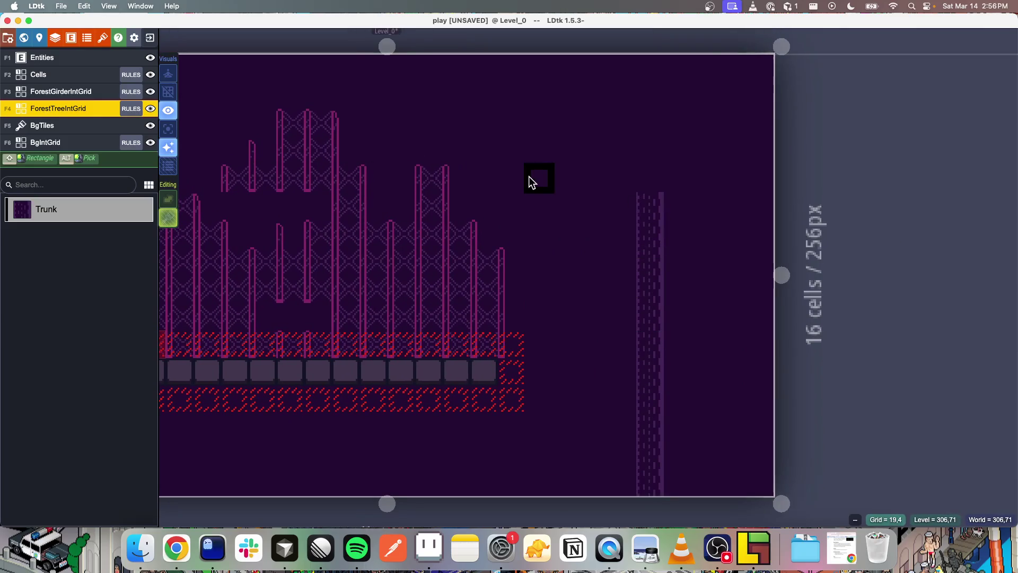
pyautogui.moveTo(632, 204)
pyautogui.mouseDown()
pyautogui.moveTo(647, 261)
pyautogui.moveTo(675, 289)
pyautogui.mouseUp()
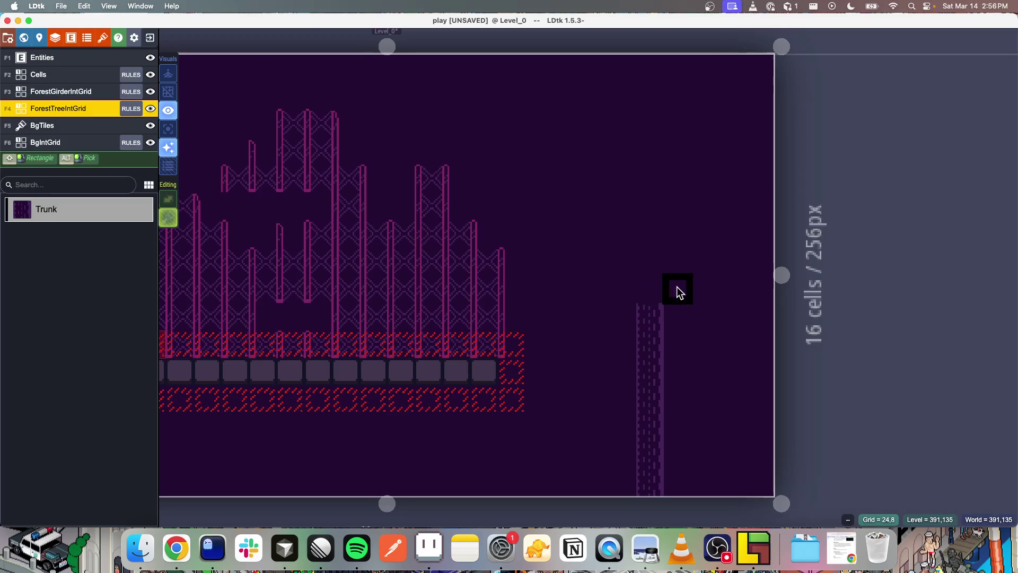
pyautogui.moveTo(651, 225); pyautogui.dragTo(571, 208)
pyautogui.press('super+s')
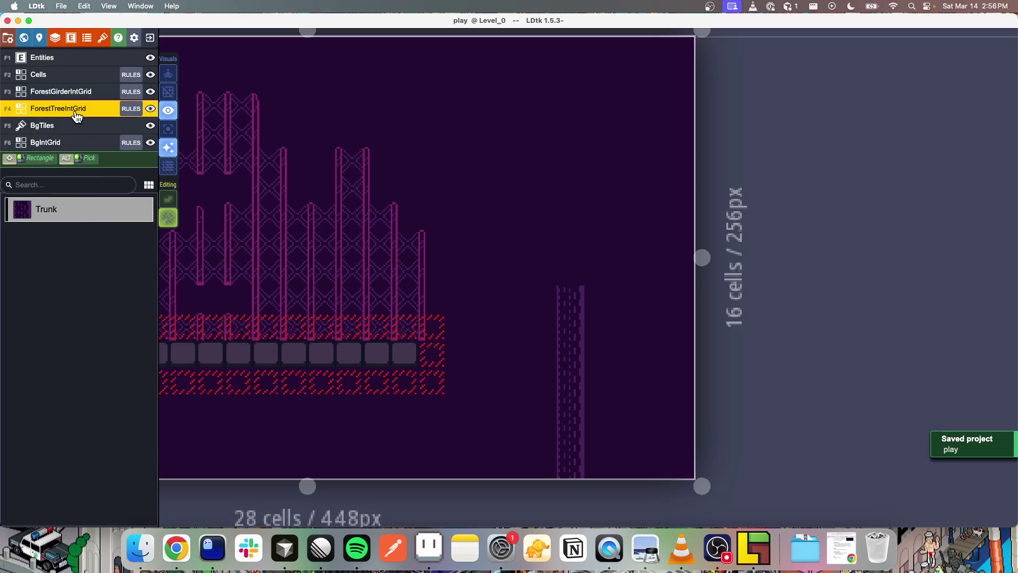
pyautogui.press('super+Tab')
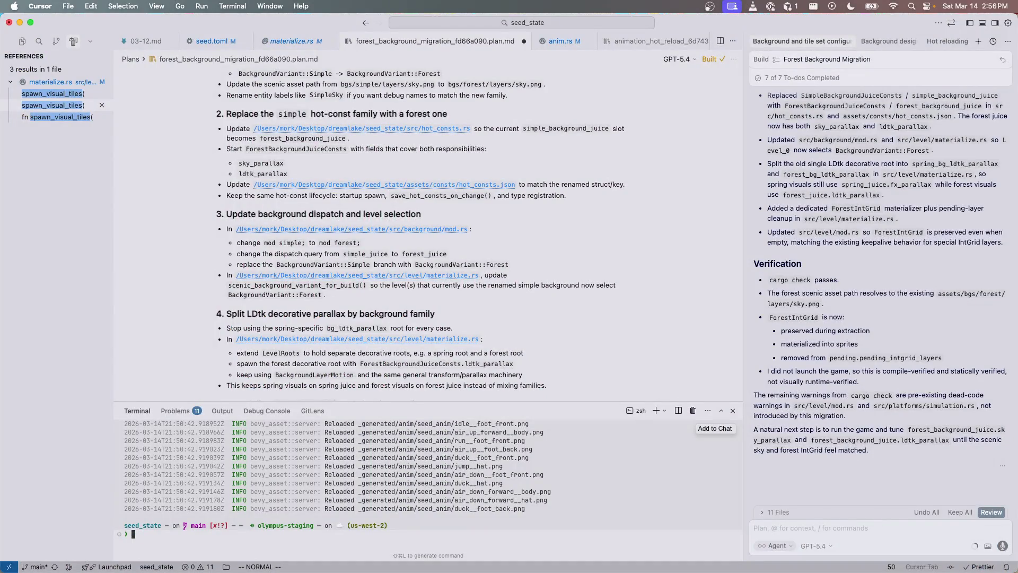
# Leave the migration notes and return to the forest.aseprite tileset in Aseprite
pyautogui.press('super+Tab')
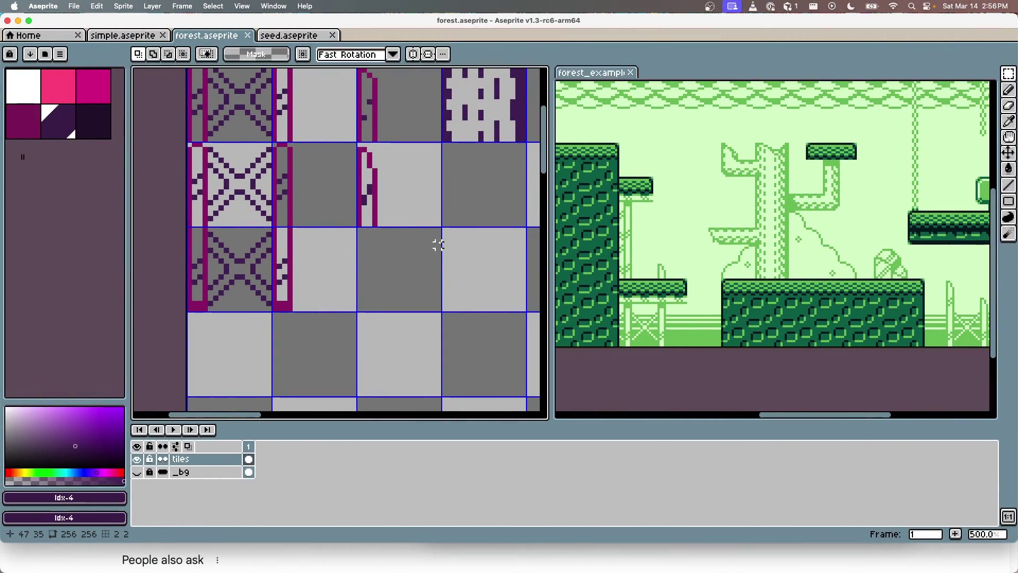
# Fill the empty tile beside the bark tile with solid dark purple and save the tileset
pyautogui.moveTo(462, 211)
pyautogui.mouseDown()
pyautogui.moveTo(345, 244)
pyautogui.moveTo(346, 230)
pyautogui.mouseUp()
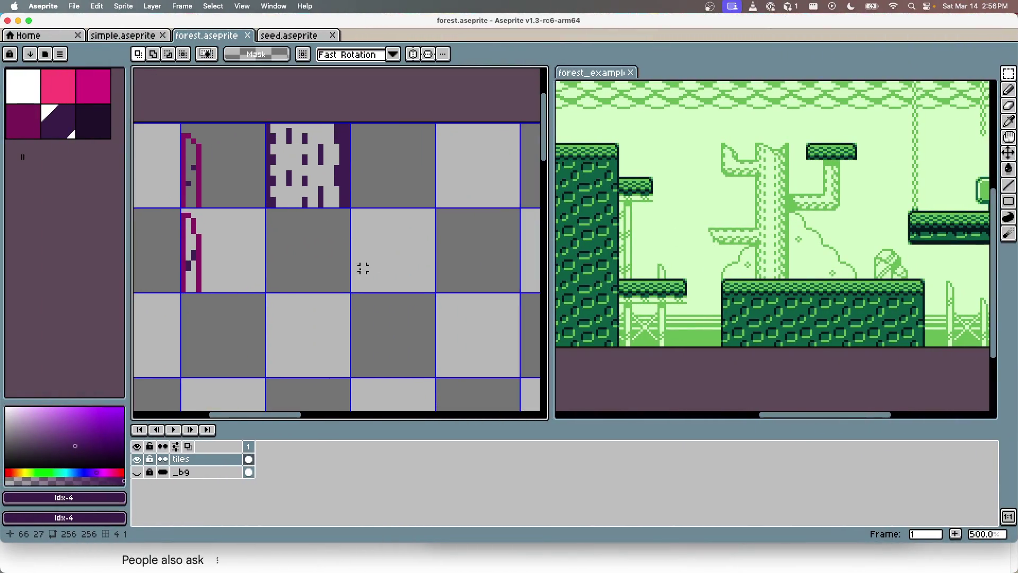
pyautogui.click(66, 129)
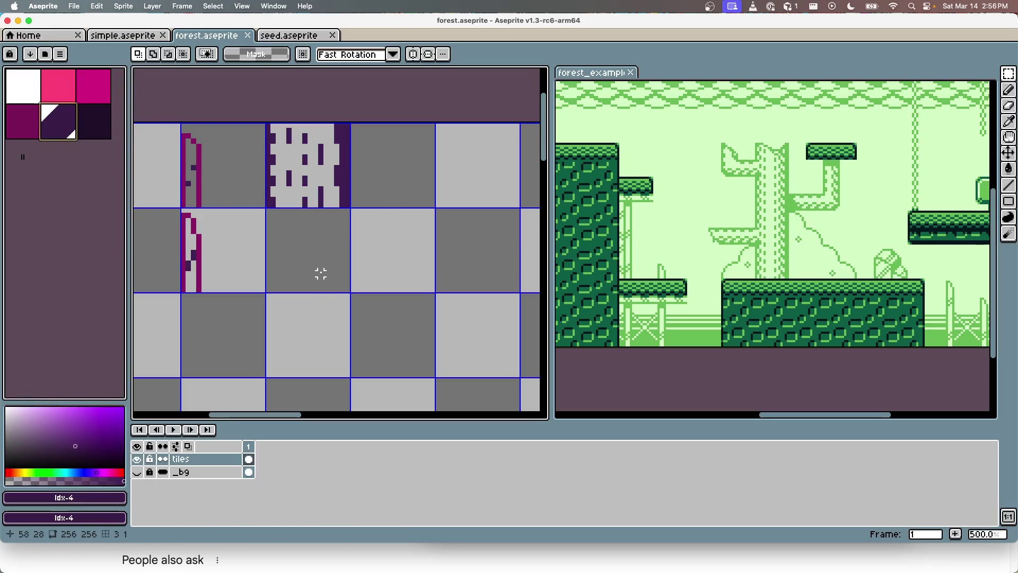
pyautogui.press('g')
pyautogui.press('m')
pyautogui.click(303, 250)
pyautogui.press('g')
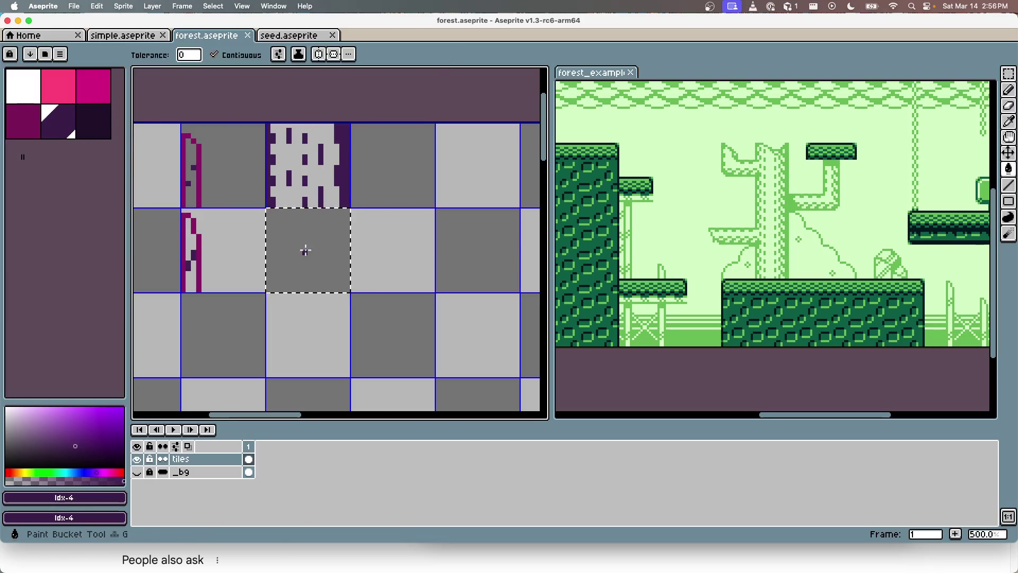
pyautogui.click(306, 253)
pyautogui.press('super+d')
pyautogui.press('super+s')
# Clear the dark purple tile back to transparent, save forest.aseprite, and return to LDtk
pyautogui.click(68, 131)
pyautogui.press('b')
pyautogui.scroll(-1, 392, 276)
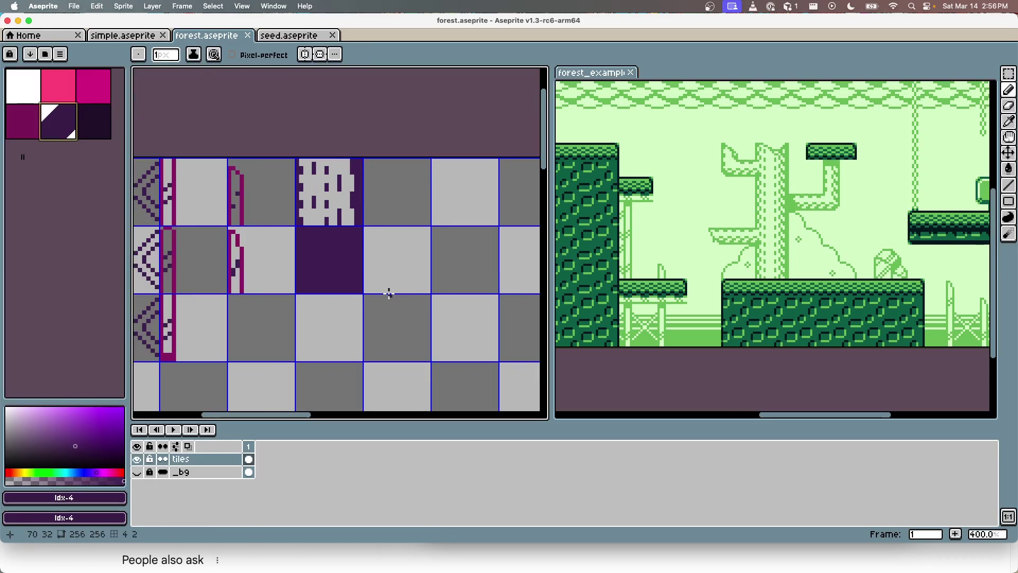
pyautogui.scroll(2, 387, 291)
pyautogui.press('m')
pyautogui.click(281, 240)
pyautogui.press('Delete')
pyautogui.press('super+s')
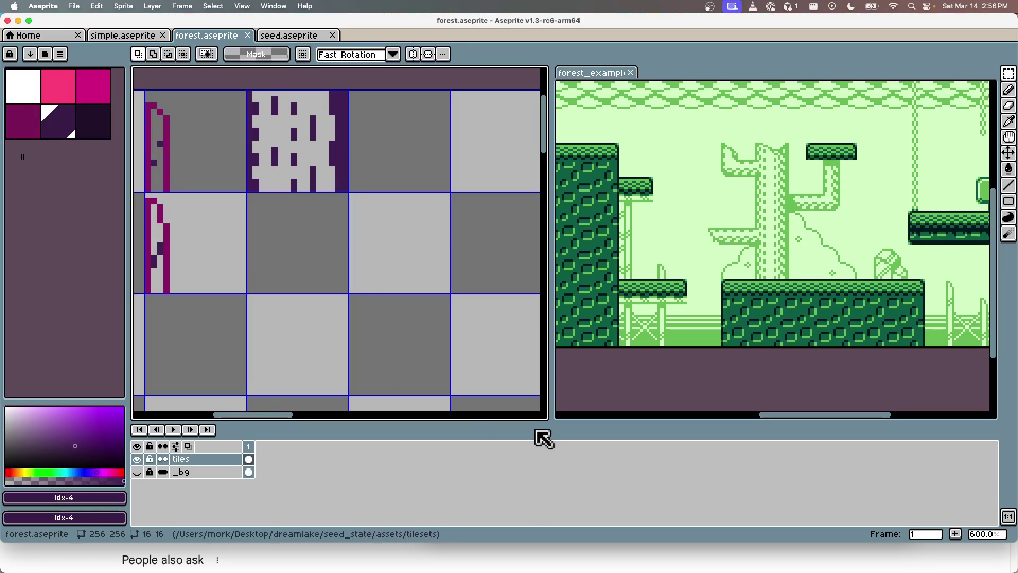
pyautogui.press('super+Tab')
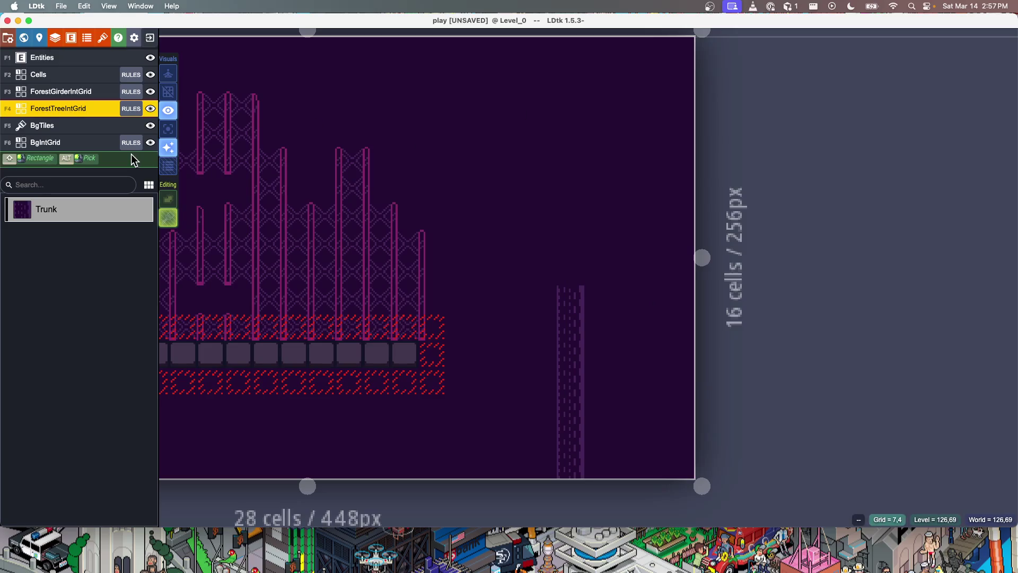
# Open the rules assistant for ForestTreeIntGrid's Trunk group and screenshot its auto-rendered tiles template
pyautogui.hotkey('ctrl', 'Left')
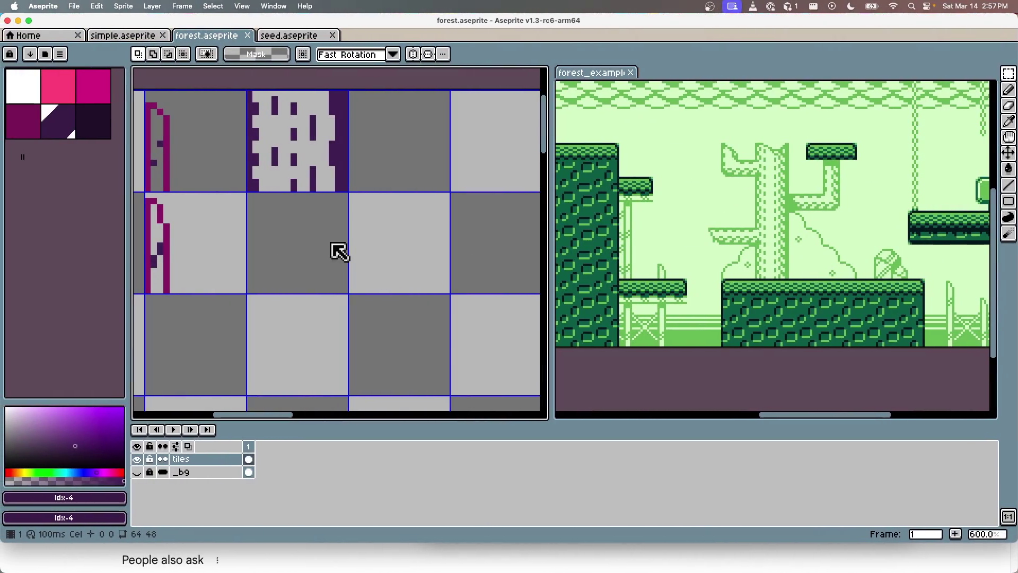
pyautogui.scroll(-3, 328, 250)
pyautogui.scroll(2, 339, 247)
pyautogui.hotkey('ctrl', 'Right')
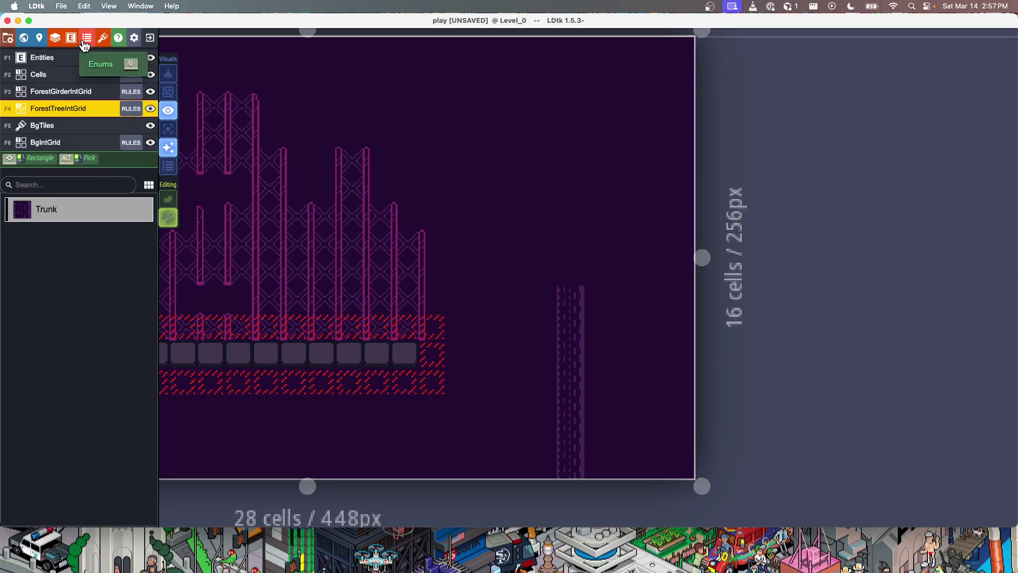
pyautogui.click(131, 109)
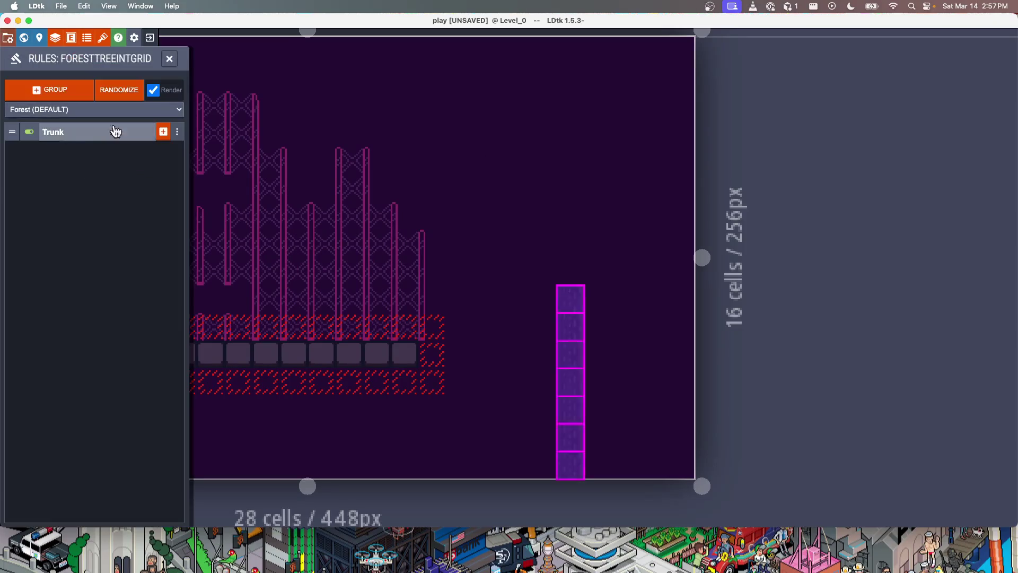
pyautogui.click(60, 82)
pyautogui.click(72, 109)
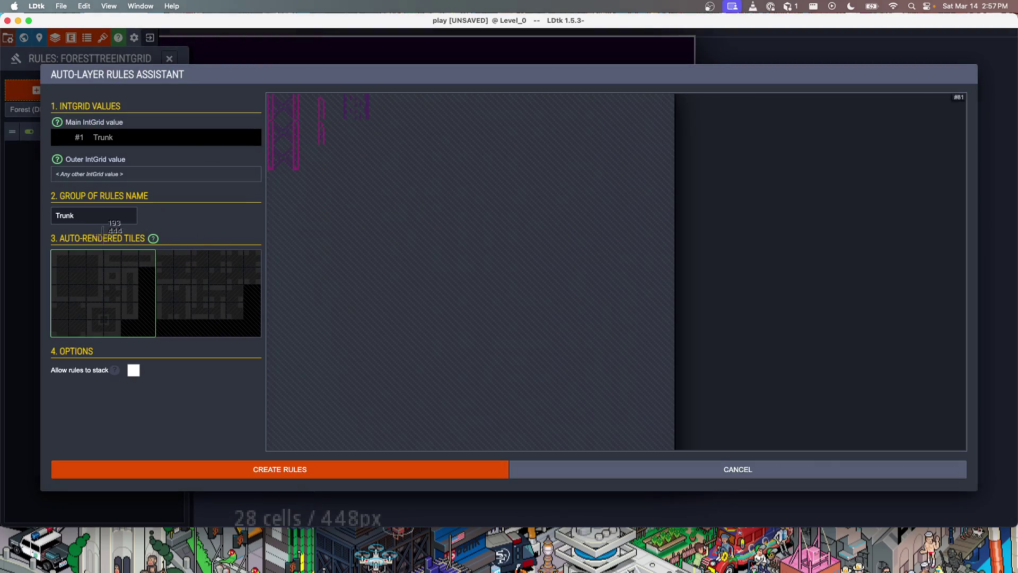
pyautogui.moveTo(184, 315); pyautogui.dragTo(263, 338)
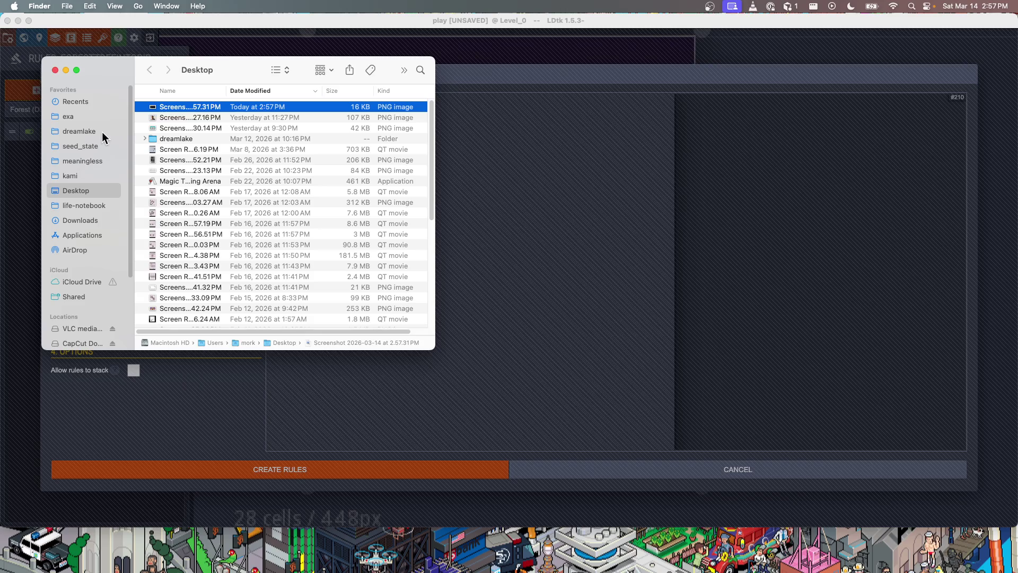
# Move the auto-rendered tiles screenshot into dreamlake's play folder and rename it 'Autiles'
pyautogui.moveTo(159, 111); pyautogui.dragTo(74, 132)
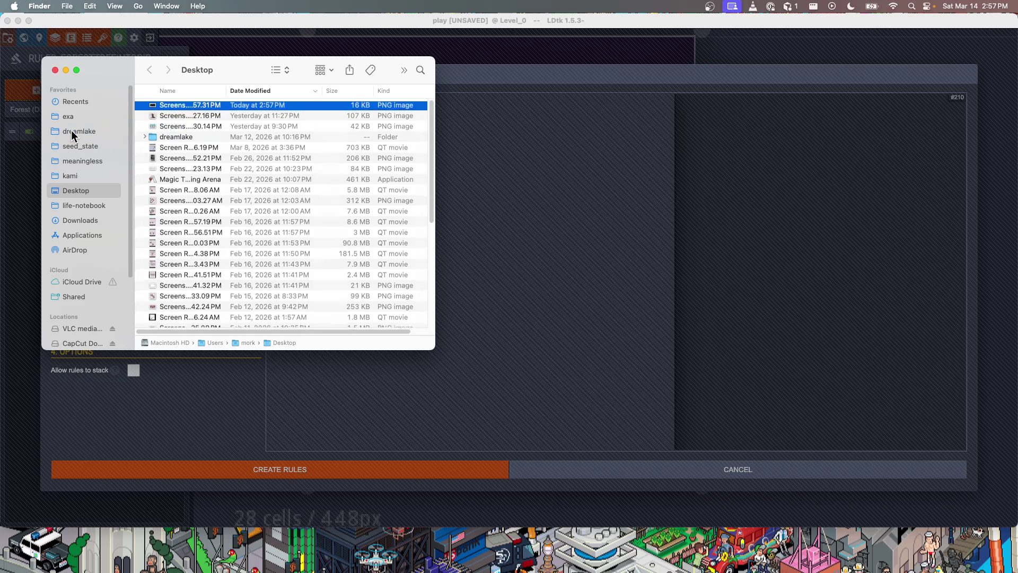
pyautogui.click(71, 132)
pyautogui.scroll(-5, 196, 276)
pyautogui.click(185, 222)
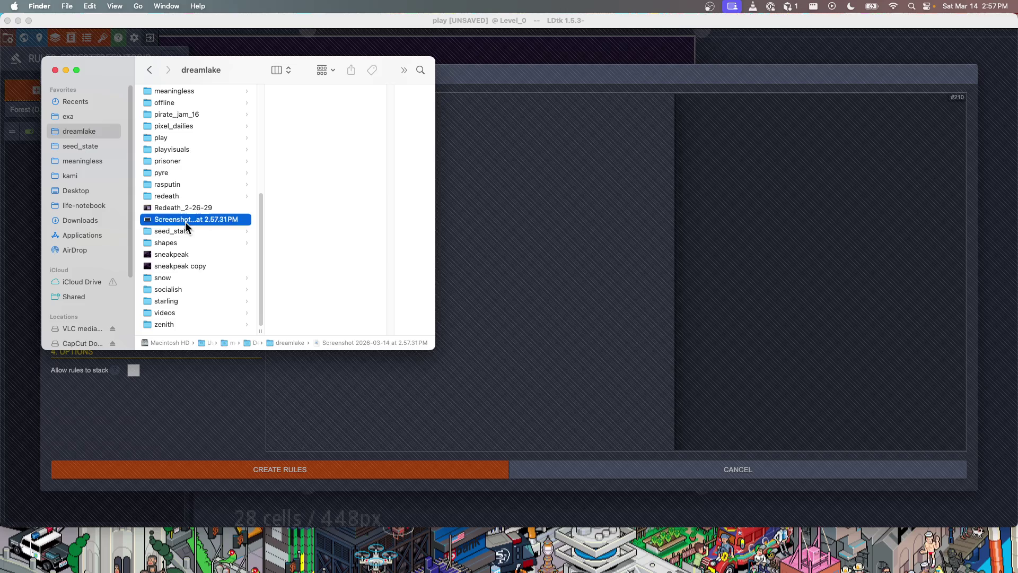
pyautogui.moveTo(186, 233)
pyautogui.mouseDown()
pyautogui.moveTo(182, 172)
pyautogui.moveTo(174, 143)
pyautogui.moveTo(166, 148)
pyautogui.mouseUp()
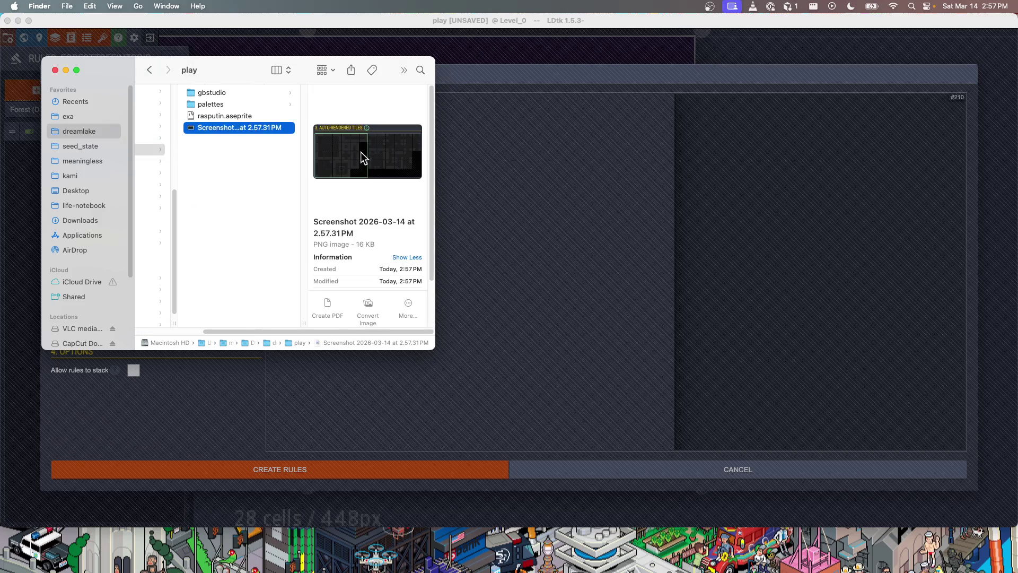
pyautogui.click(221, 129)
pyautogui.write('Aut')
pyautogui.write('iles')
# Confirm the 'Autiles' name, browse Aseprite's Open dialog to dreamlake, then switch to Cursor
pyautogui.press('Return')
pyautogui.hotkey('ctrl', 'Left')
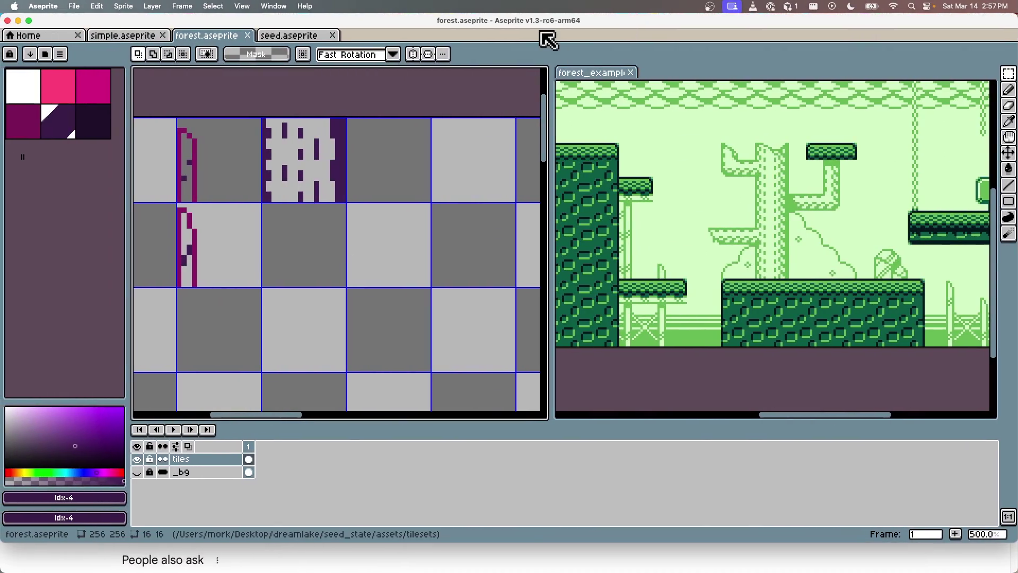
pyautogui.press('super+o')
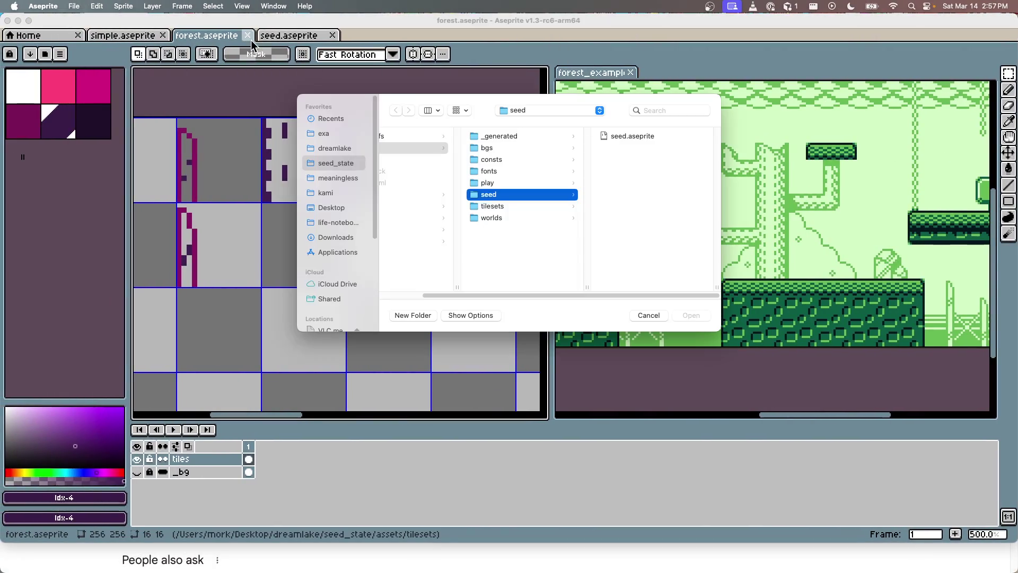
pyautogui.click(334, 149)
pyautogui.hotkey('ctrl', 'Right')
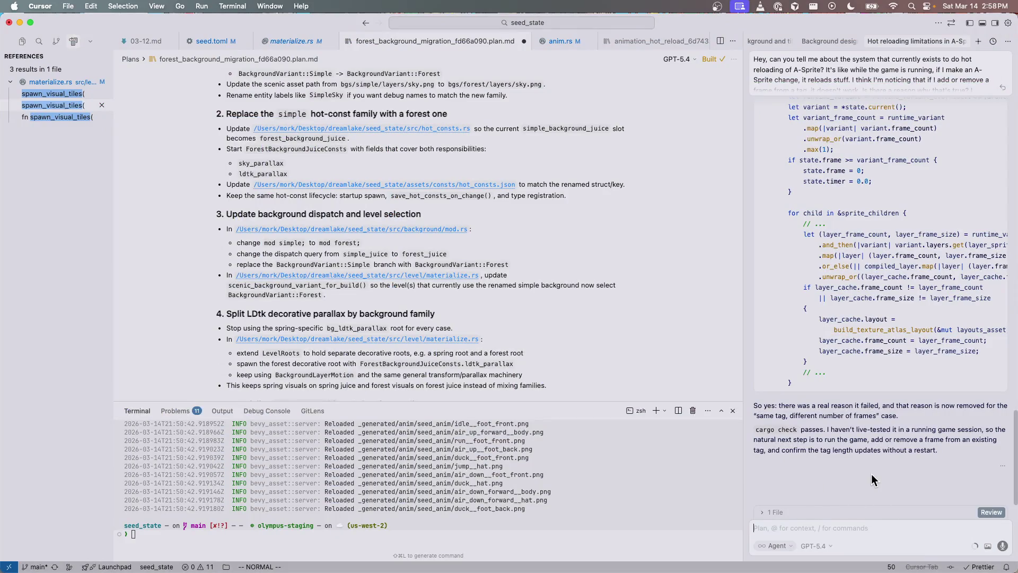
# Scroll back through the anim.rs and build.rs hot-reloading notes, then return to Aseprite
pyautogui.scroll(5, 870, 473)
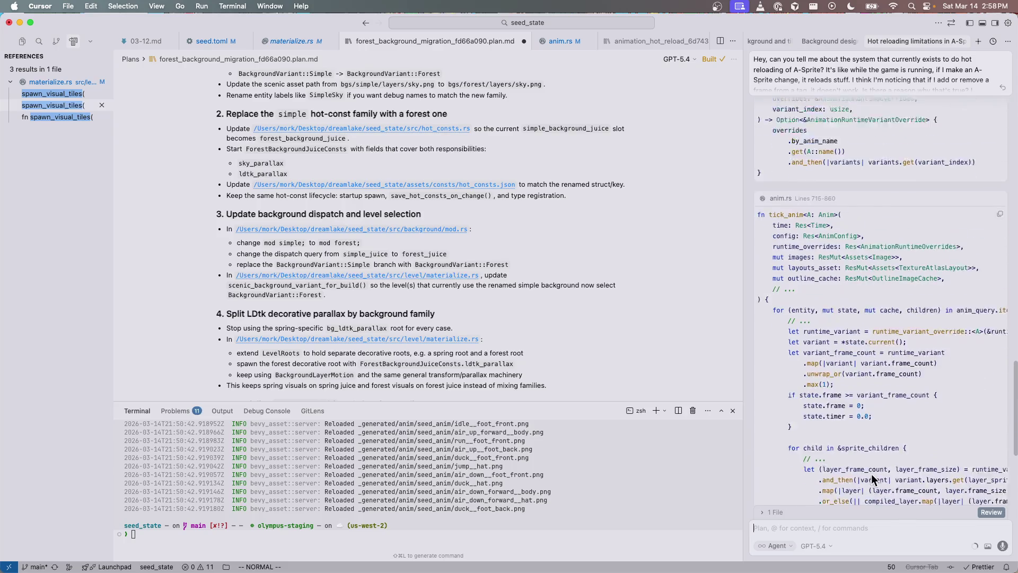
pyautogui.scroll(10, 871, 473)
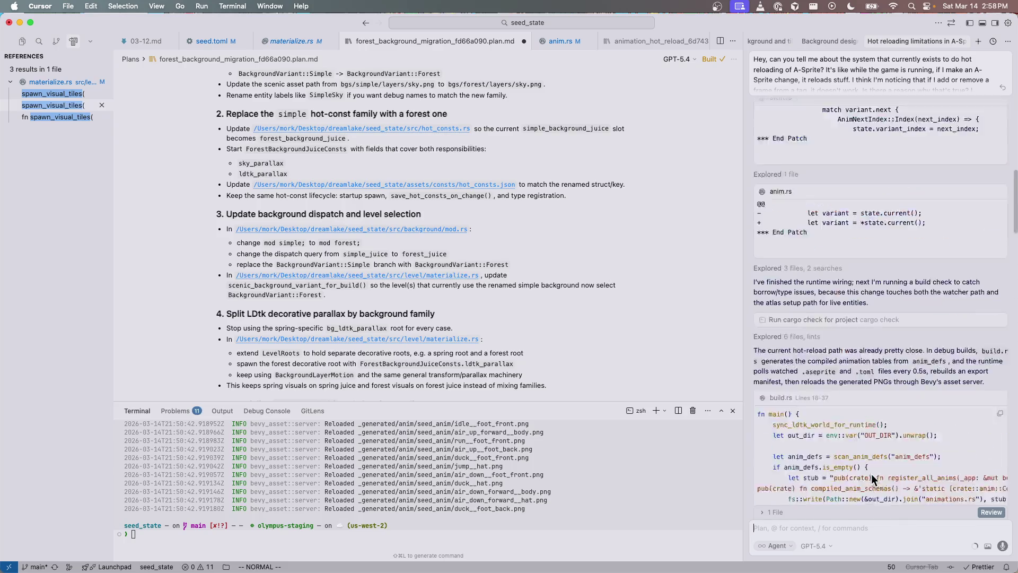
pyautogui.scroll(-15, 871, 473)
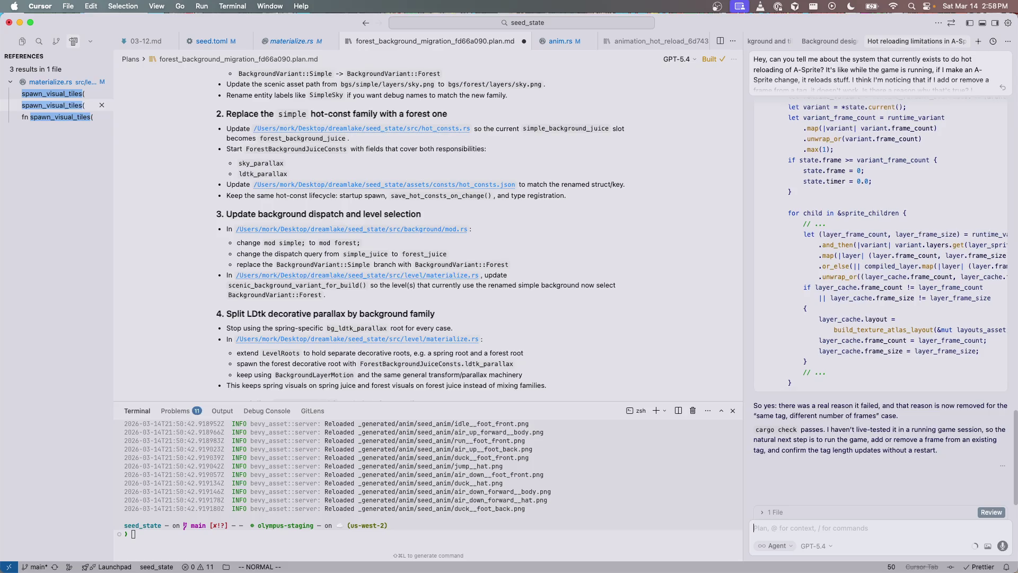
pyautogui.press('super+Tab')
pyautogui.scroll(-2, 437, 245)
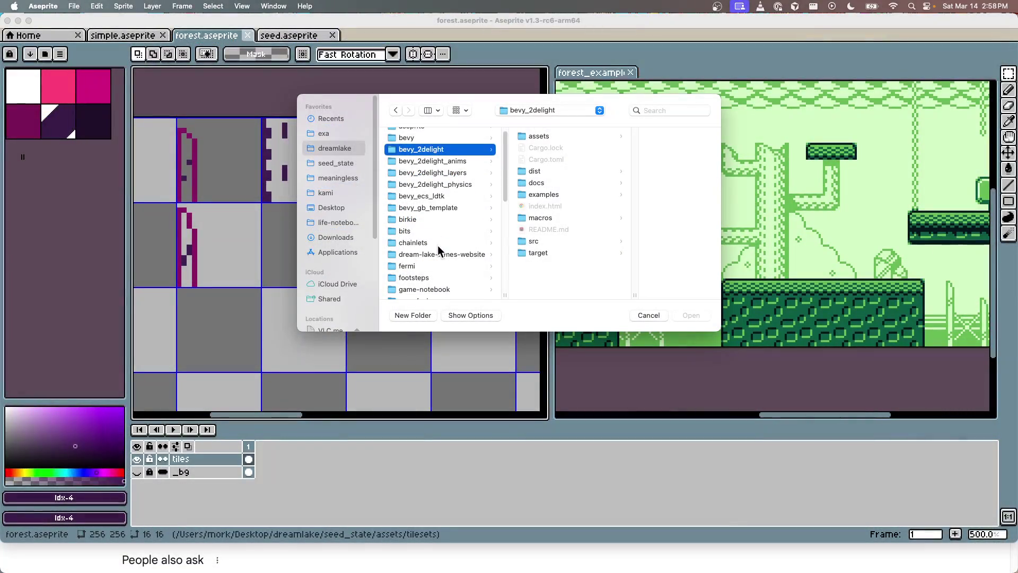
# Open the Auto-Rendered Tiles image from seed_state > play in Aseprite
pyautogui.scroll(-5, 434, 263)
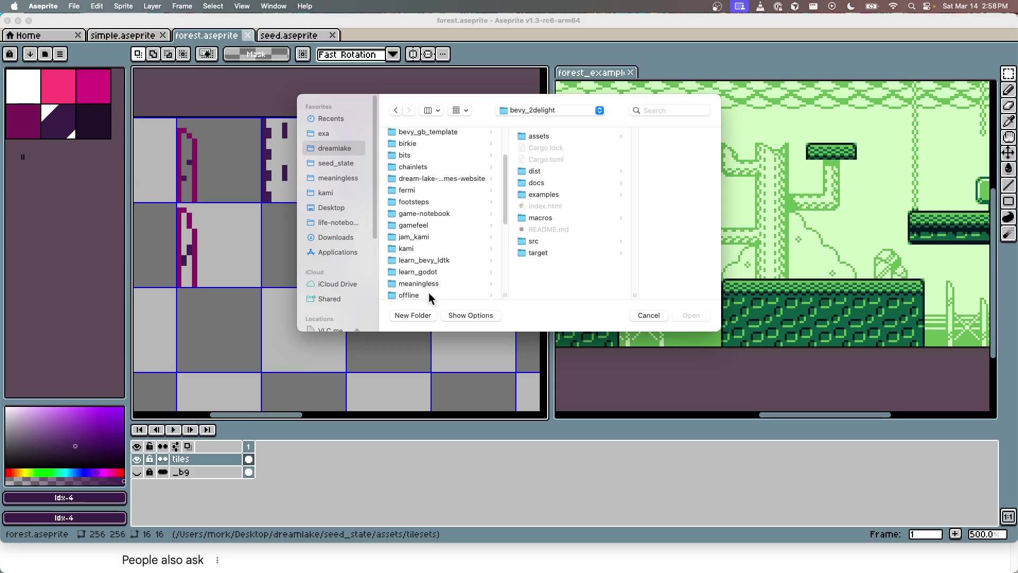
pyautogui.scroll(-3, 429, 292)
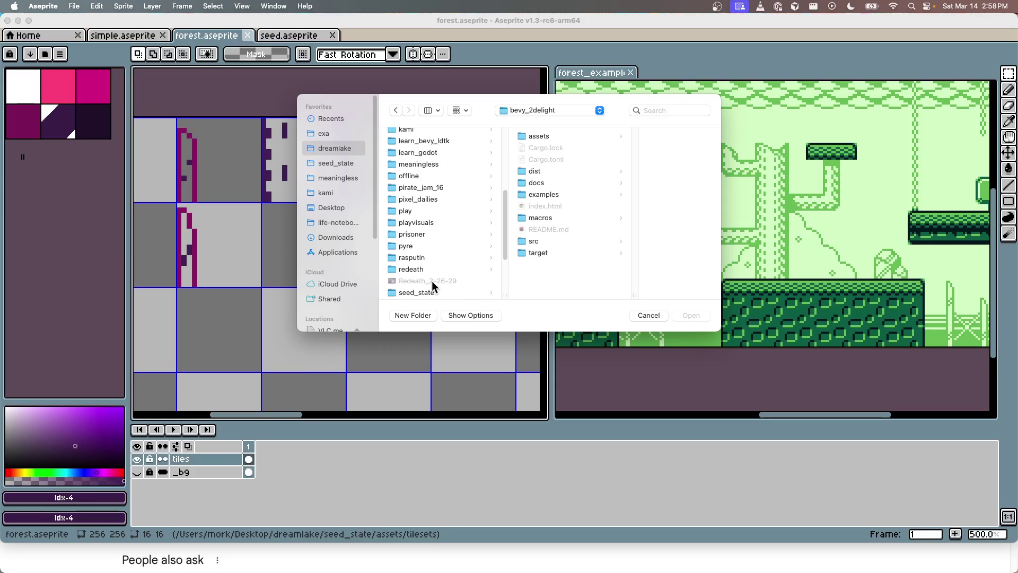
pyautogui.click(432, 292)
pyautogui.scroll(-5, 432, 292)
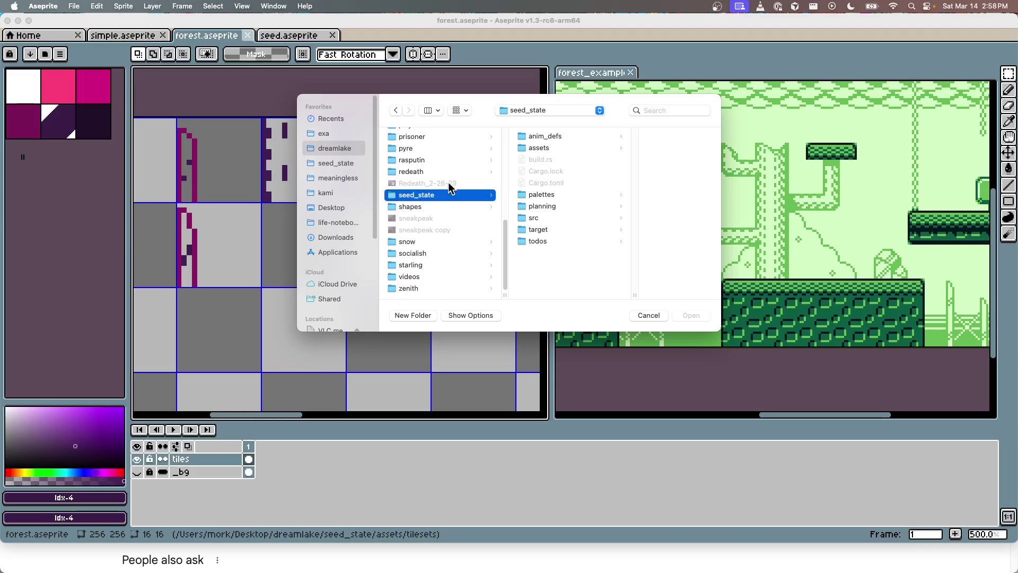
pyautogui.scroll(2, 437, 155)
pyautogui.click(419, 136)
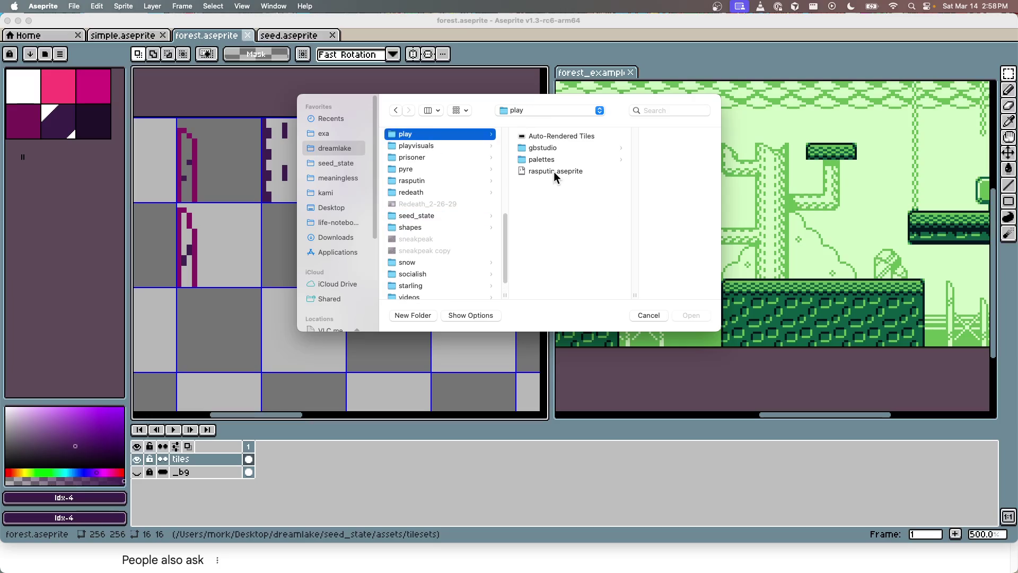
pyautogui.click(556, 139)
pyautogui.click(691, 315)
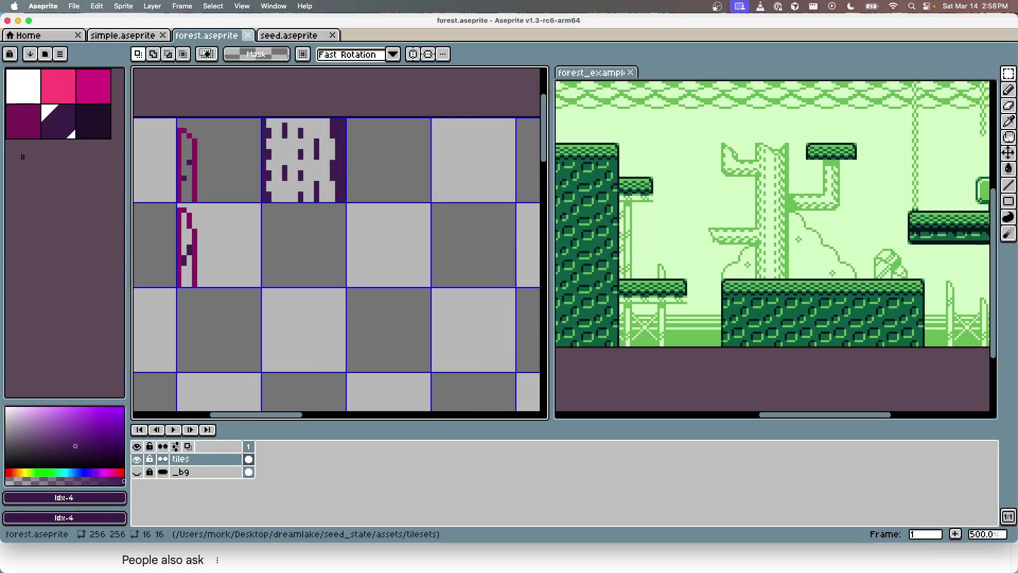
# Dock the Auto-Rendered image beside forest_example and put forest.aseprite back in the main editor
pyautogui.moveTo(386, 36)
pyautogui.mouseDown()
pyautogui.moveTo(567, 106)
pyautogui.moveTo(665, 78)
pyautogui.mouseUp()
pyautogui.moveTo(239, 37); pyautogui.dragTo(304, 44)
pyautogui.moveTo(422, 205)
pyautogui.mouseDown()
pyautogui.moveTo(414, 243)
pyautogui.moveTo(377, 218)
pyautogui.moveTo(377, 193)
pyautogui.moveTo(386, 244)
pyautogui.mouseUp()
pyautogui.moveTo(419, 211)
pyautogui.mouseDown()
pyautogui.moveTo(398, 204)
pyautogui.moveTo(412, 202)
pyautogui.moveTo(391, 222)
pyautogui.moveTo(366, 210)
pyautogui.mouseUp()
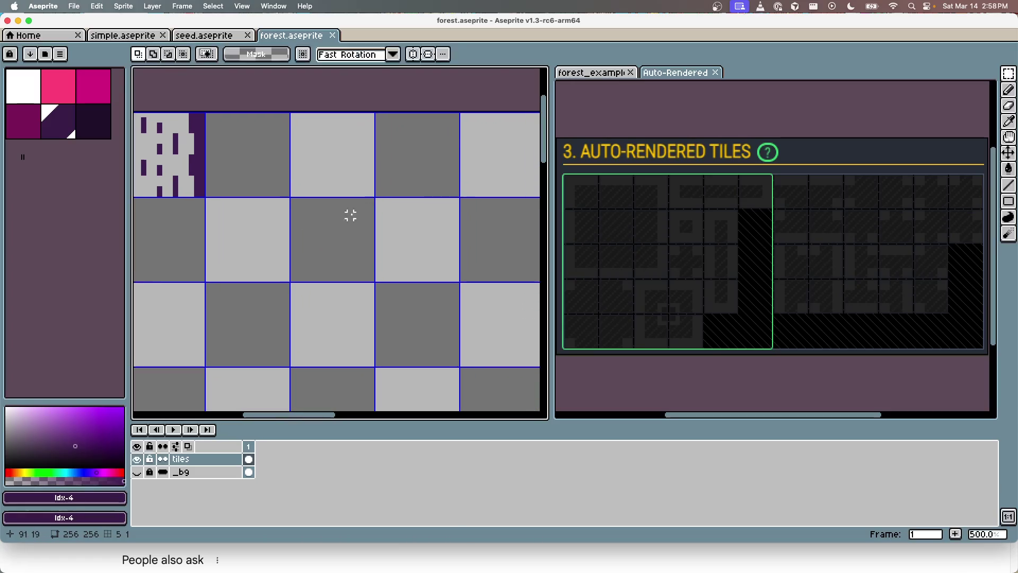
pyautogui.moveTo(276, 219); pyautogui.dragTo(288, 236)
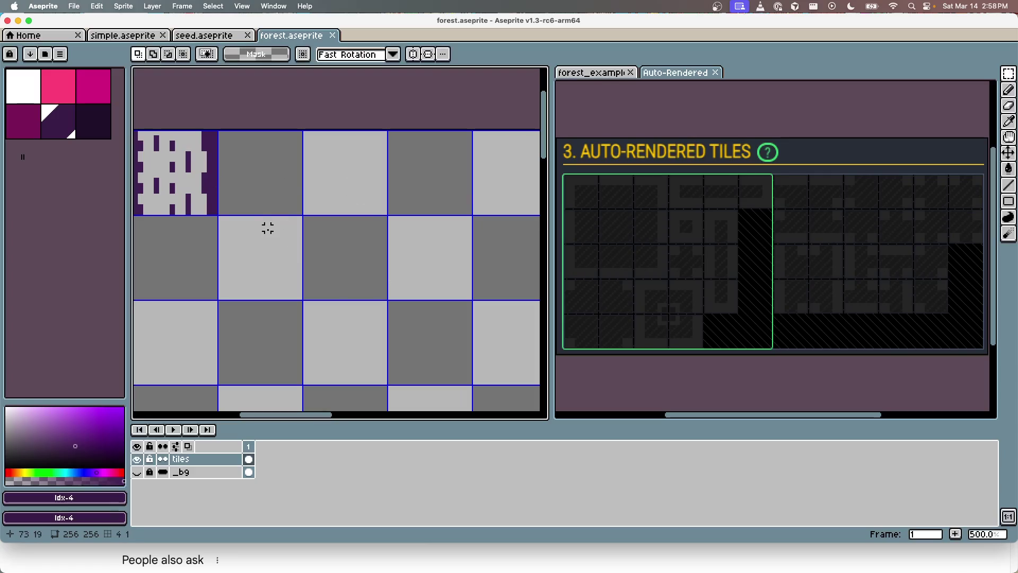
# Start a dark purple pencil outline next to the bark tile
pyautogui.click(63, 129)
pyautogui.scroll(2, 307, 184)
pyautogui.press('b')
pyautogui.click(164, 224)
# Draw the bush outline's rising left curve and bumpy top edge across the tiles
pyautogui.moveTo(175, 184)
pyautogui.mouseDown()
pyautogui.moveTo(217, 115)
pyautogui.moveTo(276, 104)
pyautogui.mouseUp()
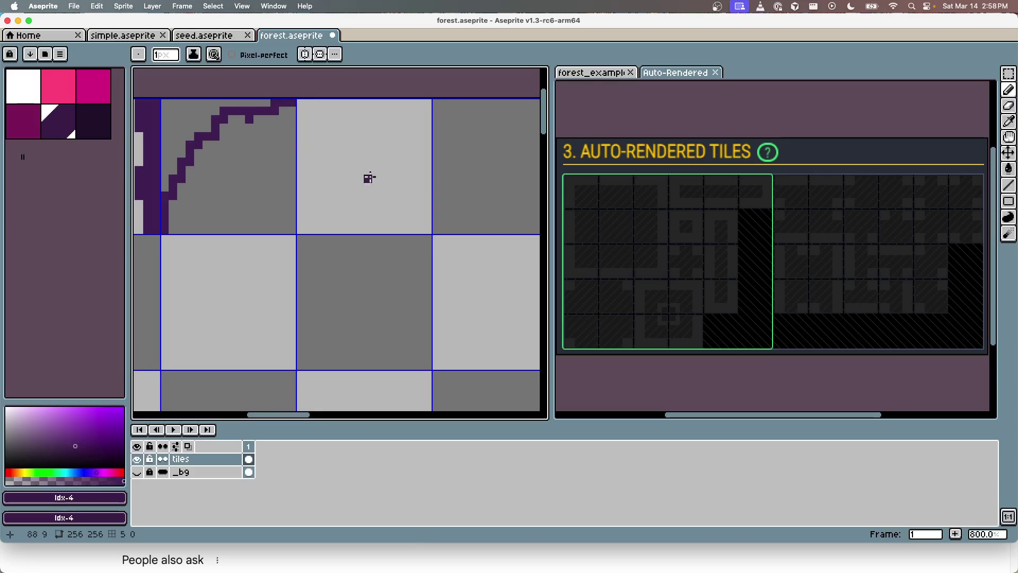
pyautogui.scroll(-2, 352, 208)
pyautogui.scroll(-3, 352, 209)
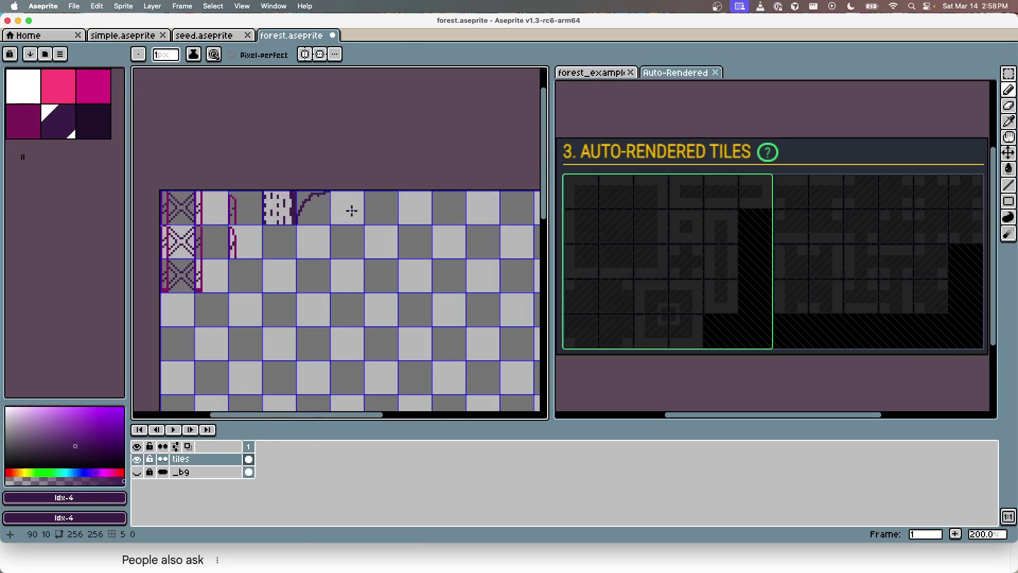
pyautogui.scroll(3, 345, 212)
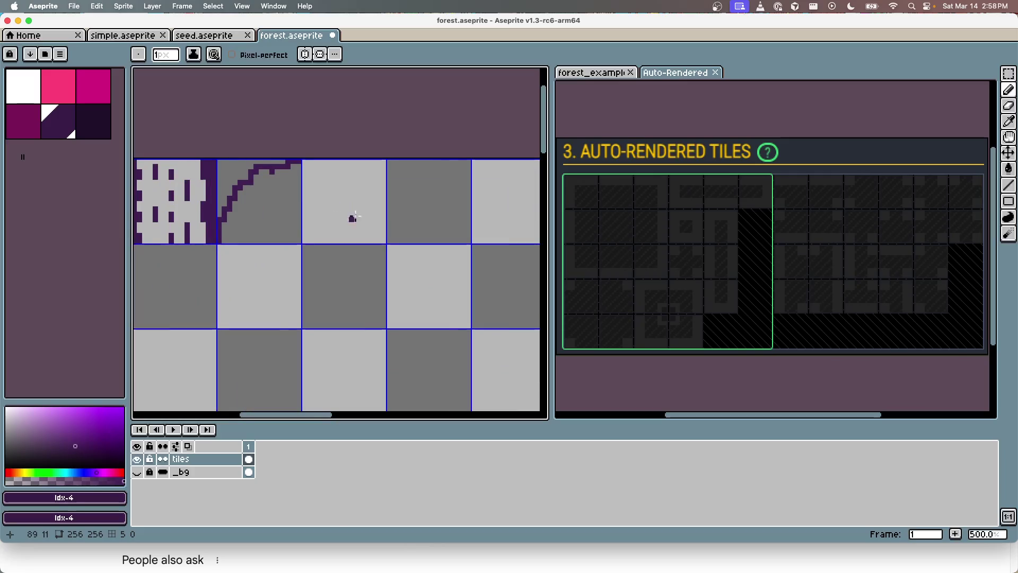
pyautogui.scroll(1, 358, 210)
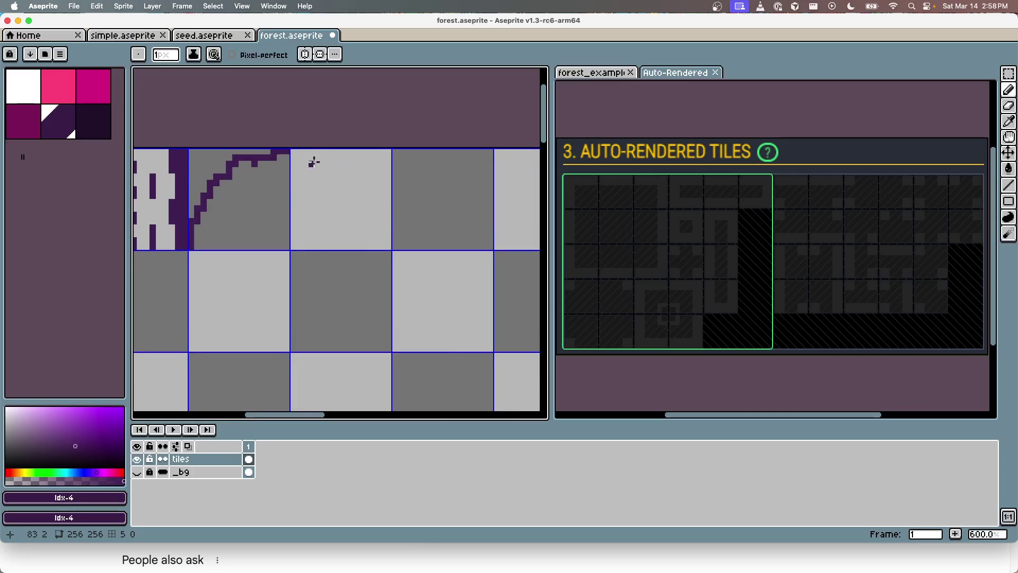
pyautogui.moveTo(292, 152)
pyautogui.mouseDown()
pyautogui.moveTo(343, 164)
pyautogui.moveTo(389, 152)
pyautogui.mouseUp()
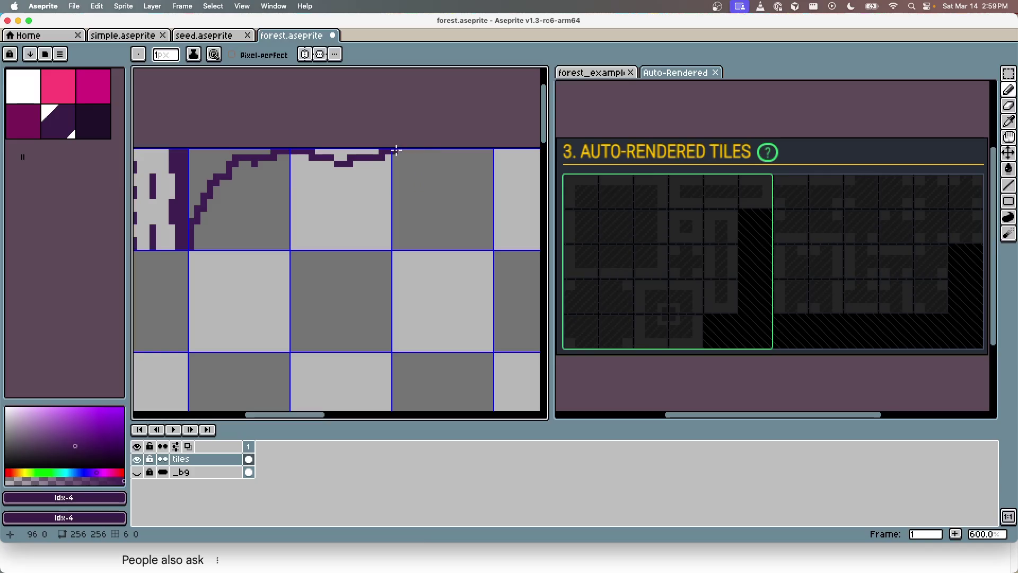
pyautogui.moveTo(395, 153); pyautogui.dragTo(433, 153)
pyautogui.moveTo(450, 203); pyautogui.dragTo(471, 205)
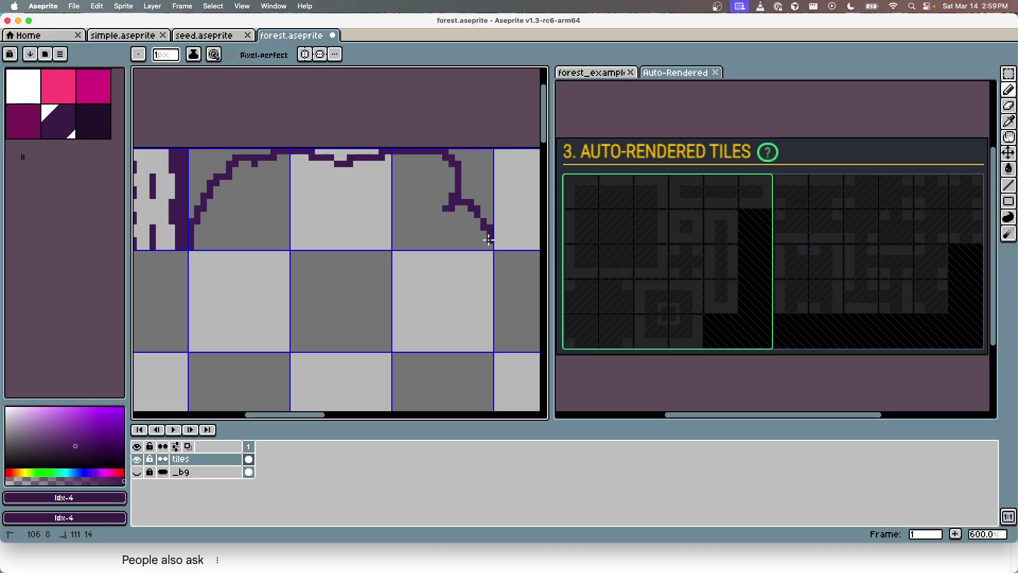
# Carry the bush outline down both sides and close it along the bottom
pyautogui.scroll(-2, 345, 264)
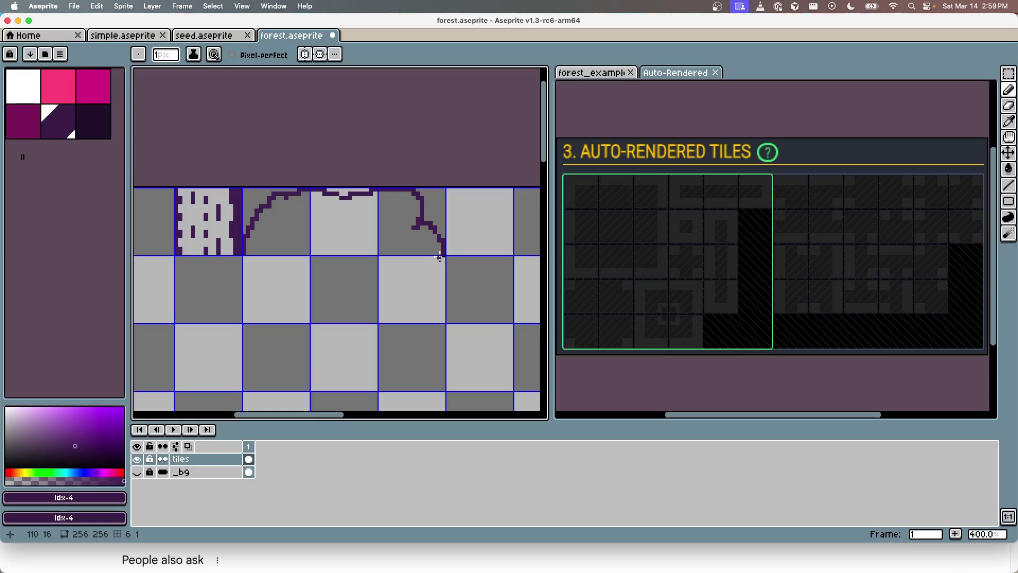
pyautogui.moveTo(441, 257)
pyautogui.mouseDown()
pyautogui.moveTo(429, 292)
pyautogui.moveTo(444, 324)
pyautogui.mouseUp()
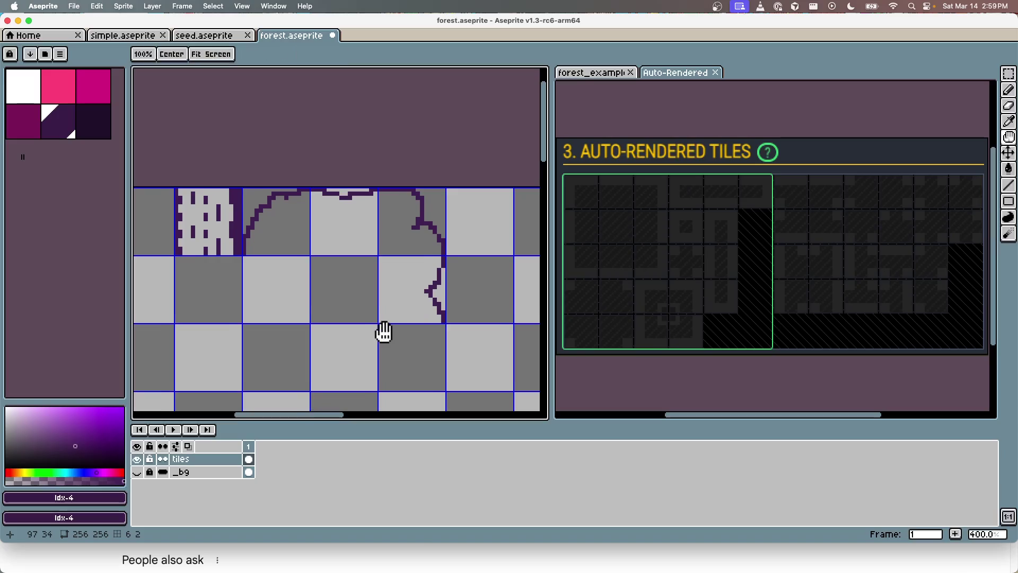
pyautogui.scroll(-2, 390, 288)
pyautogui.moveTo(248, 217); pyautogui.dragTo(247, 219)
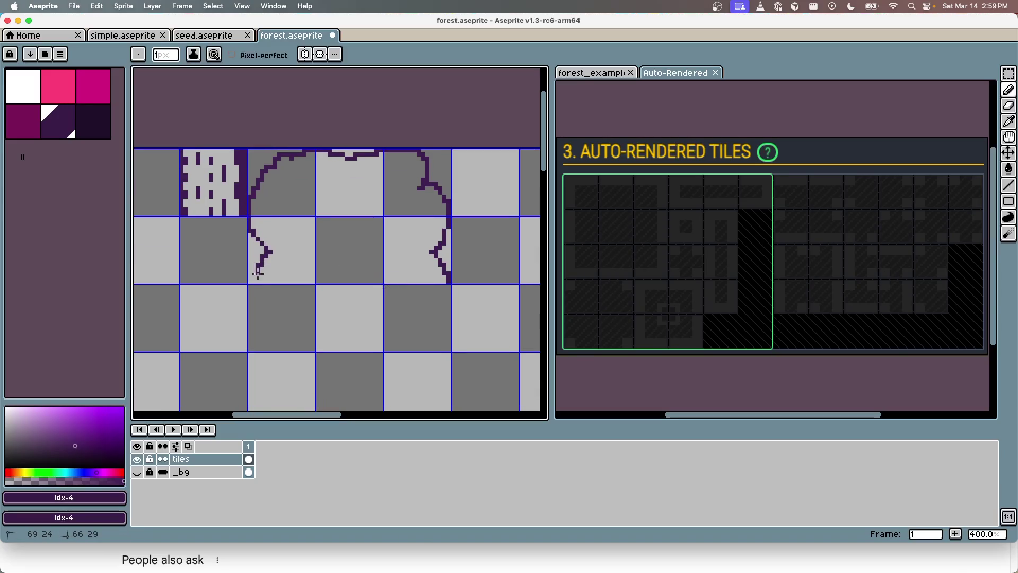
pyautogui.moveTo(258, 273); pyautogui.dragTo(254, 283)
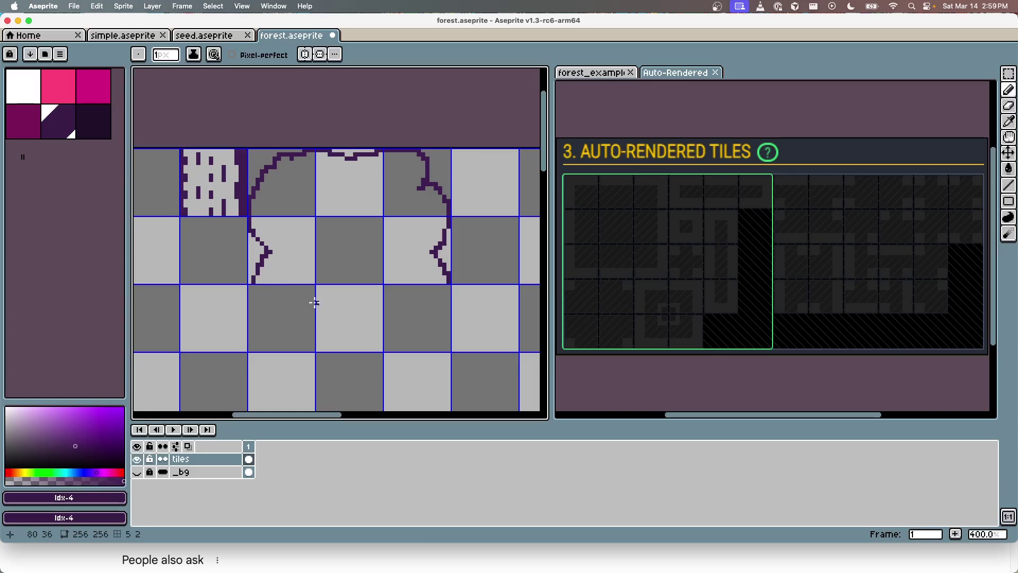
pyautogui.scroll(-1, 256, 318)
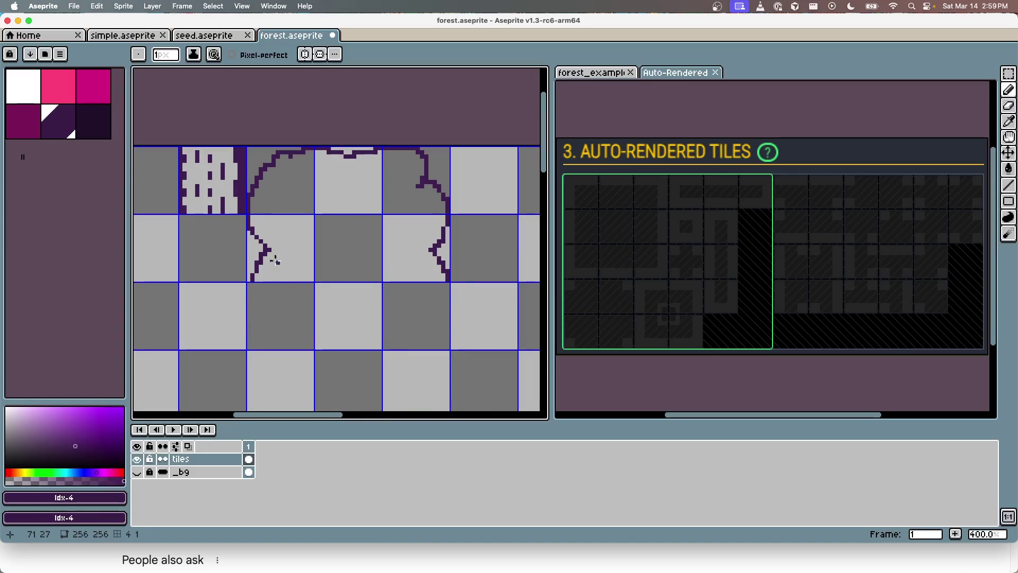
pyautogui.moveTo(249, 285); pyautogui.dragTo(248, 303)
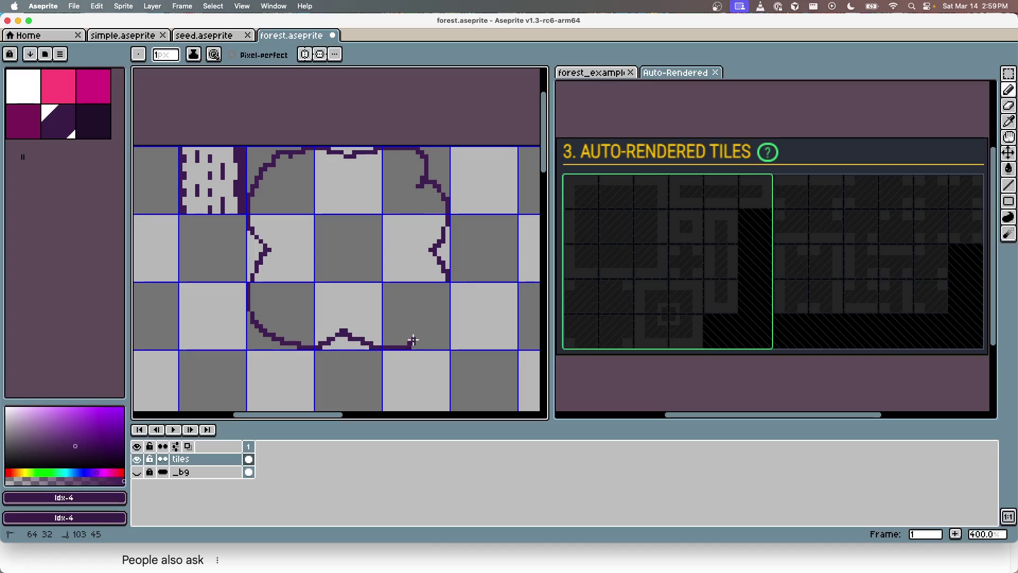
pyautogui.moveTo(415, 323); pyautogui.dragTo(432, 319)
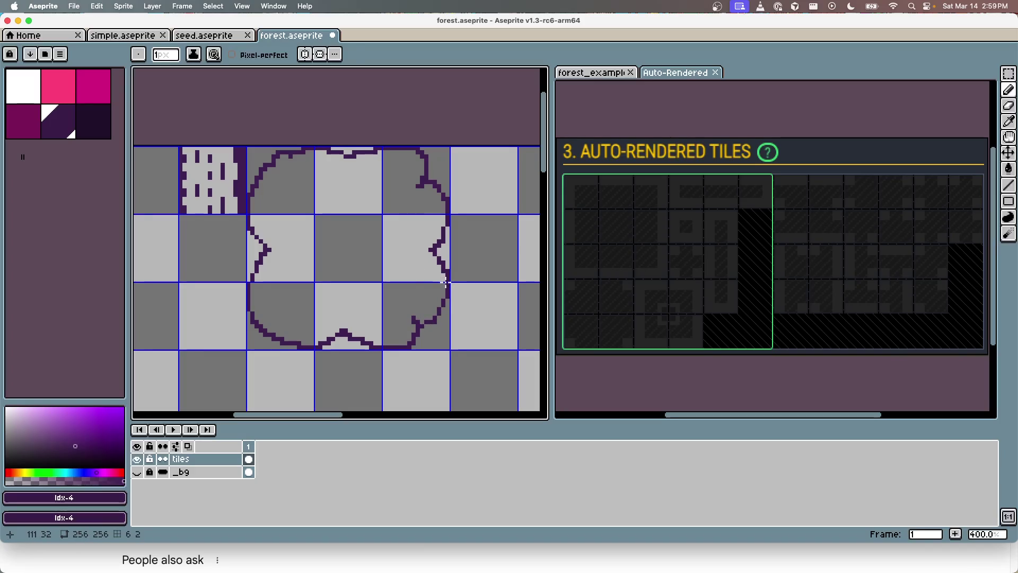
# Fill the bush solid dark purple, save forest.aseprite, and switch to LDtk
pyautogui.press('g')
pyautogui.click(313, 250)
pyautogui.scroll(-4, 329, 312)
pyautogui.scroll(3, 329, 312)
pyautogui.press('super+s')
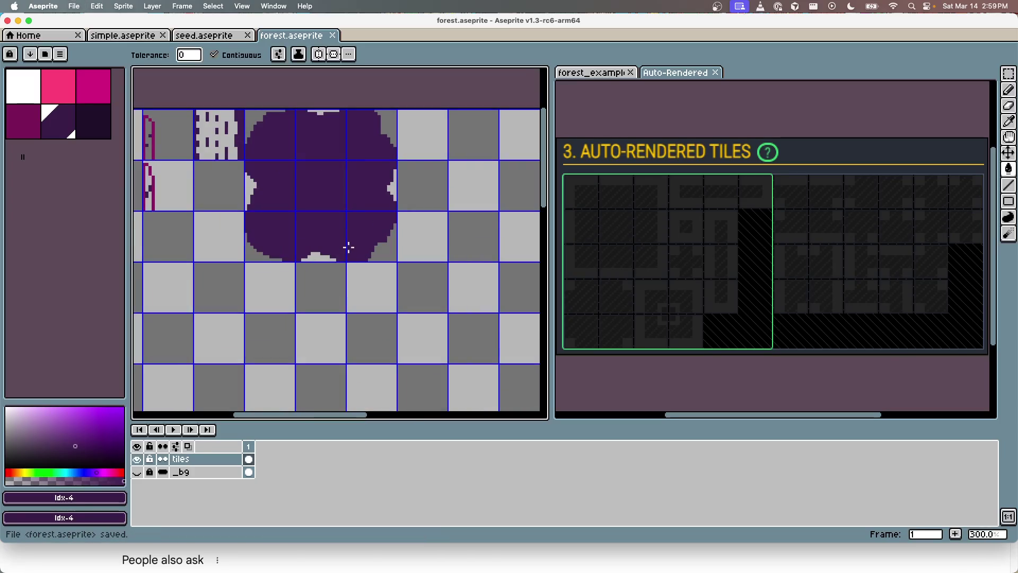
pyautogui.press('super+s')
pyautogui.hotkey('ctrl', 'Right')
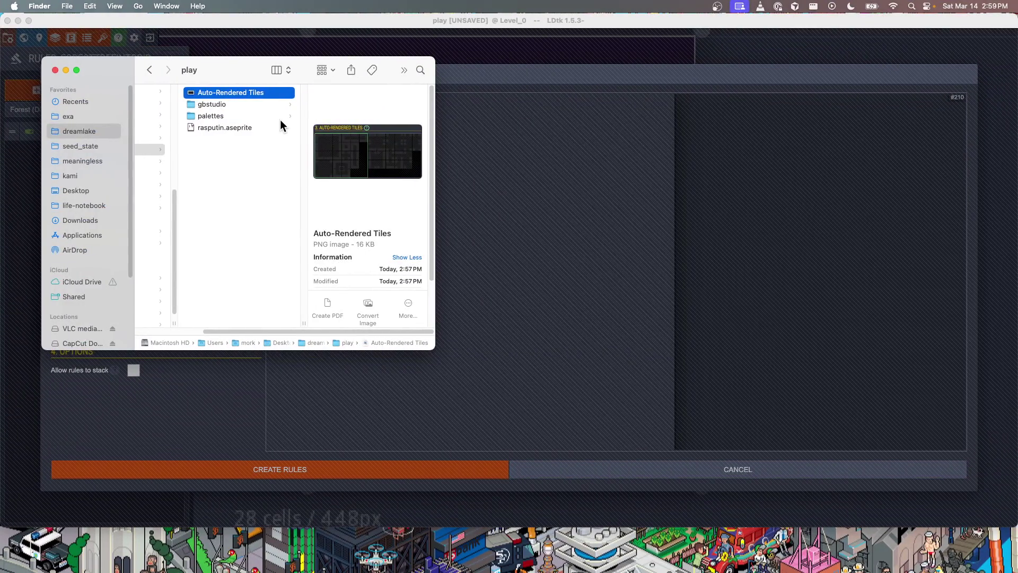
# Add a second grid value named Leaves to the ForestTreeIntGrid layer
pyautogui.click(634, 470)
pyautogui.press('Escape')
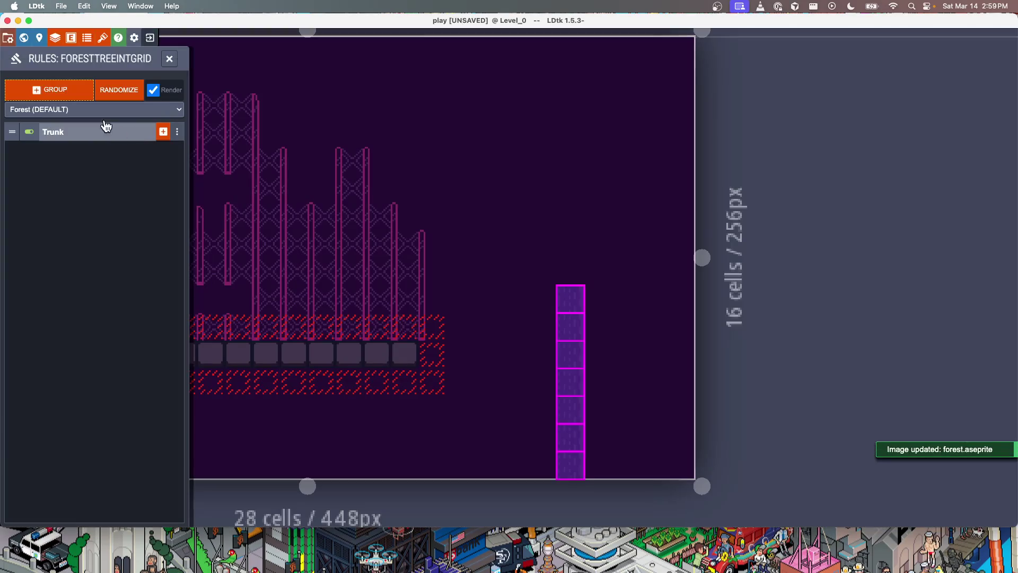
pyautogui.click(56, 38)
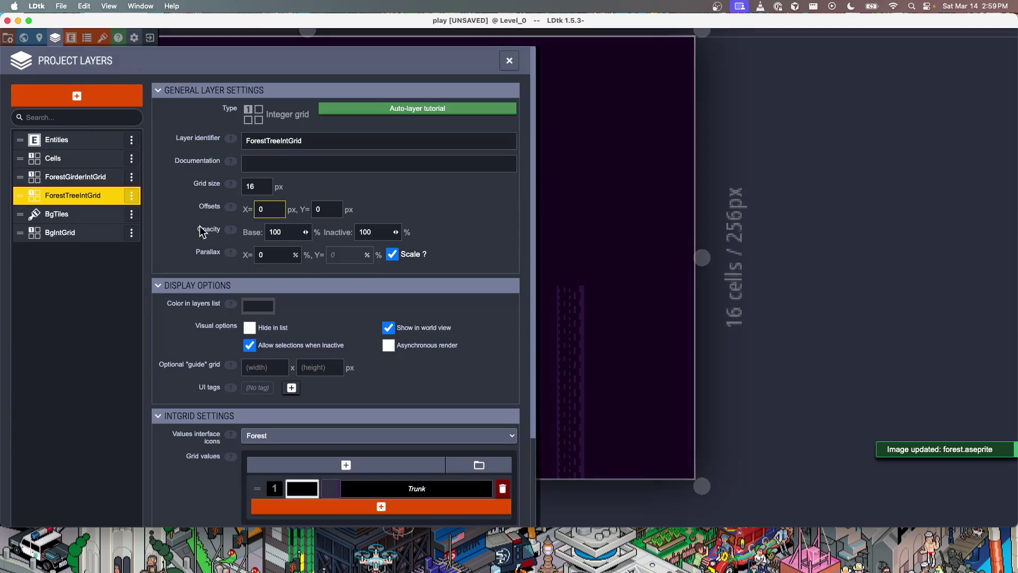
pyautogui.scroll(-4, 307, 390)
pyautogui.click(397, 400)
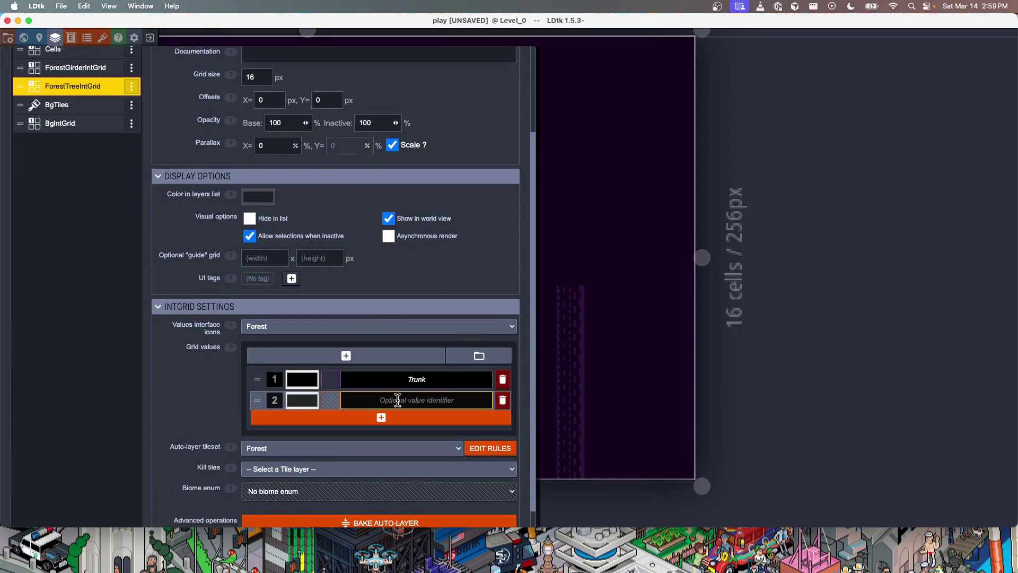
pyautogui.write('Leaves')
# Give Leaves a purple leaf tile icon and open the layer's auto-layer rules
pyautogui.click(326, 399)
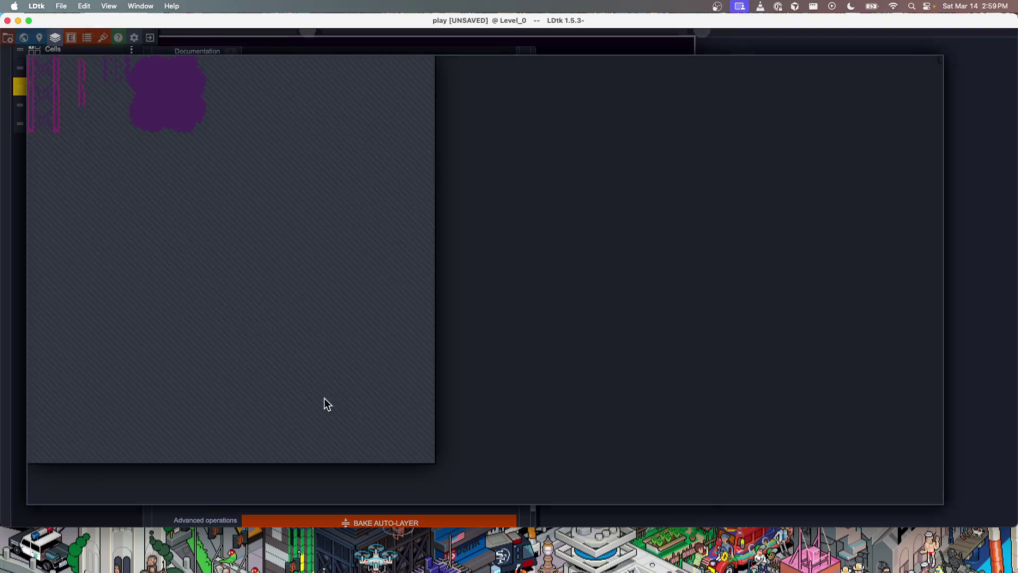
pyautogui.click(198, 71)
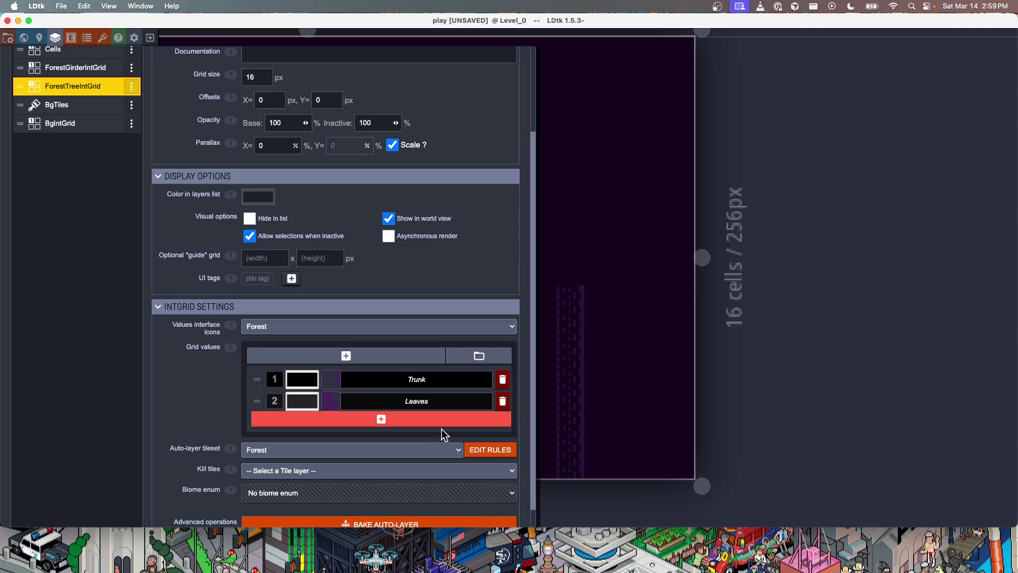
pyautogui.scroll(-1, 439, 457)
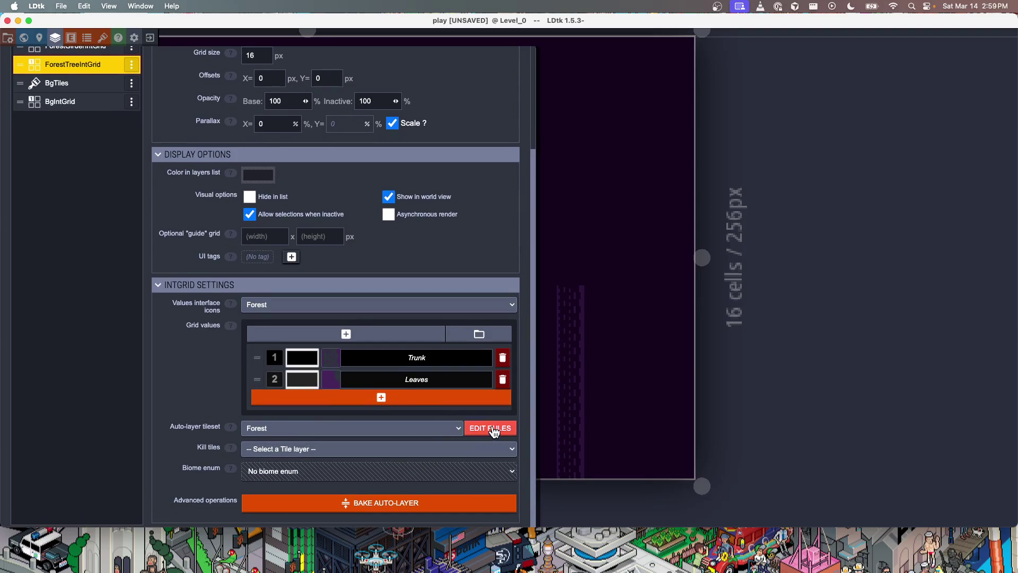
pyautogui.click(489, 427)
pyautogui.click(62, 96)
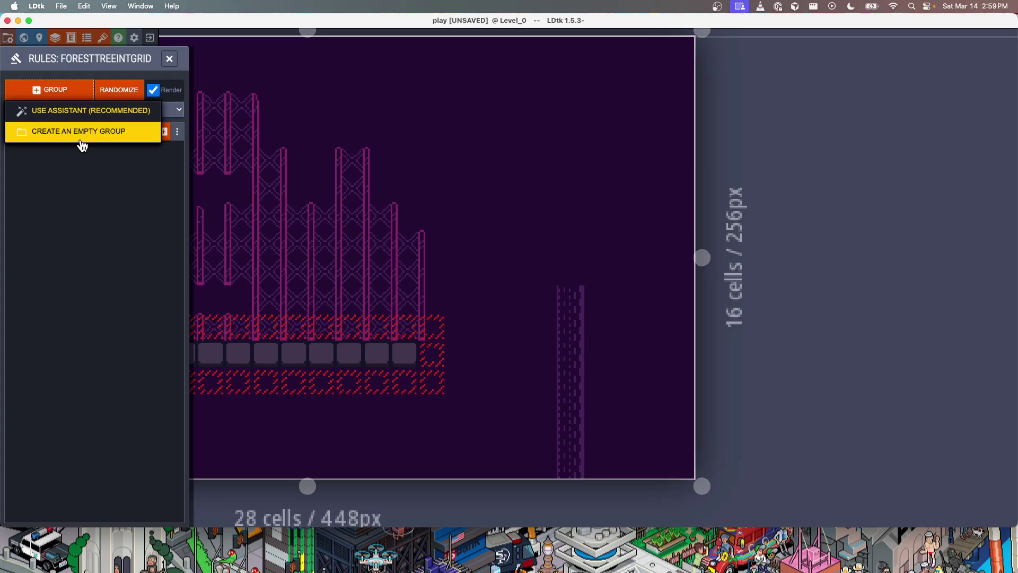
# In the assistant, set the main value to Leaves and assign the top-left, left-edge and bottom-left leaf tiles
pyautogui.click(85, 112)
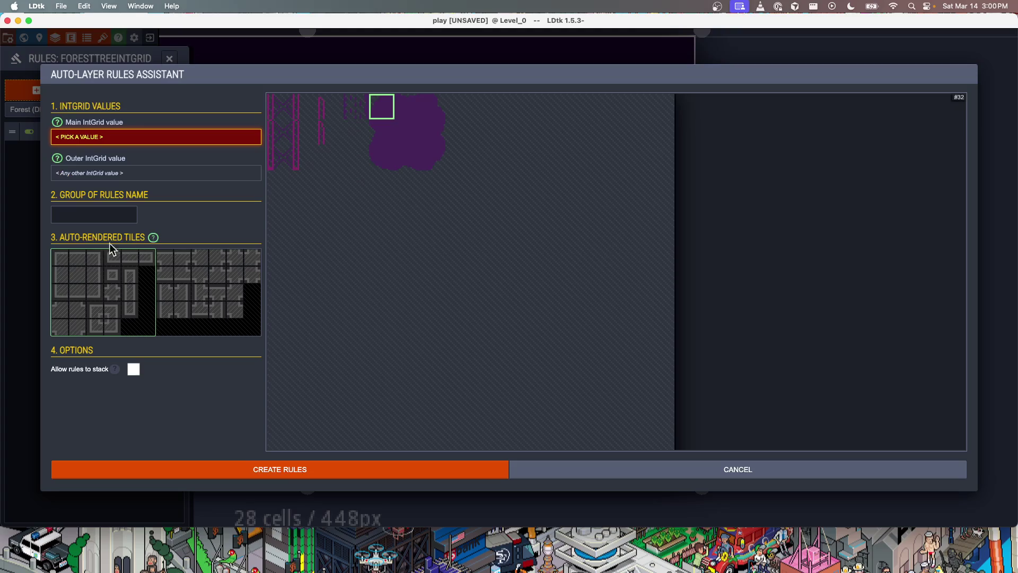
pyautogui.click(100, 137)
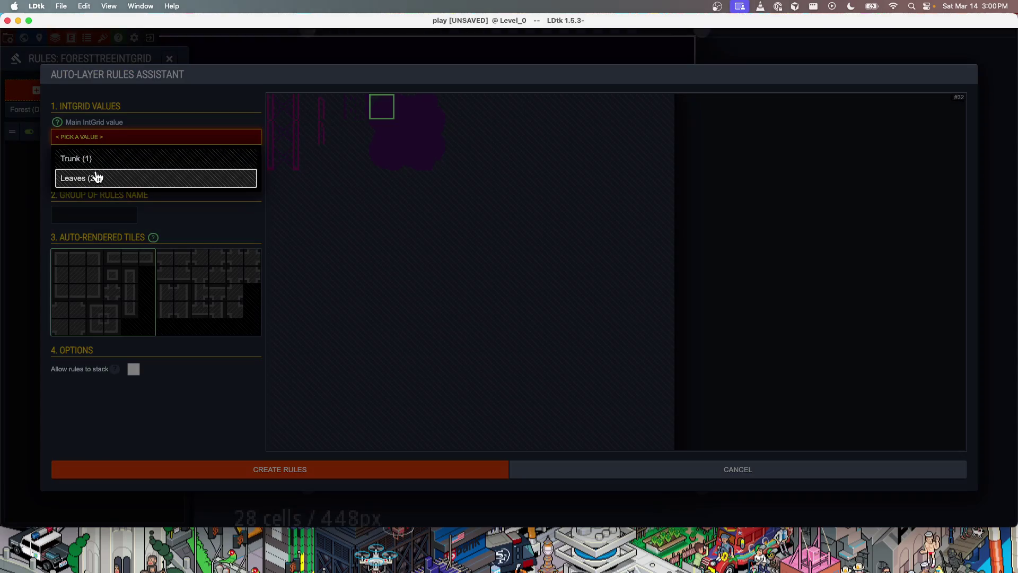
pyautogui.click(95, 175)
pyautogui.click(68, 257)
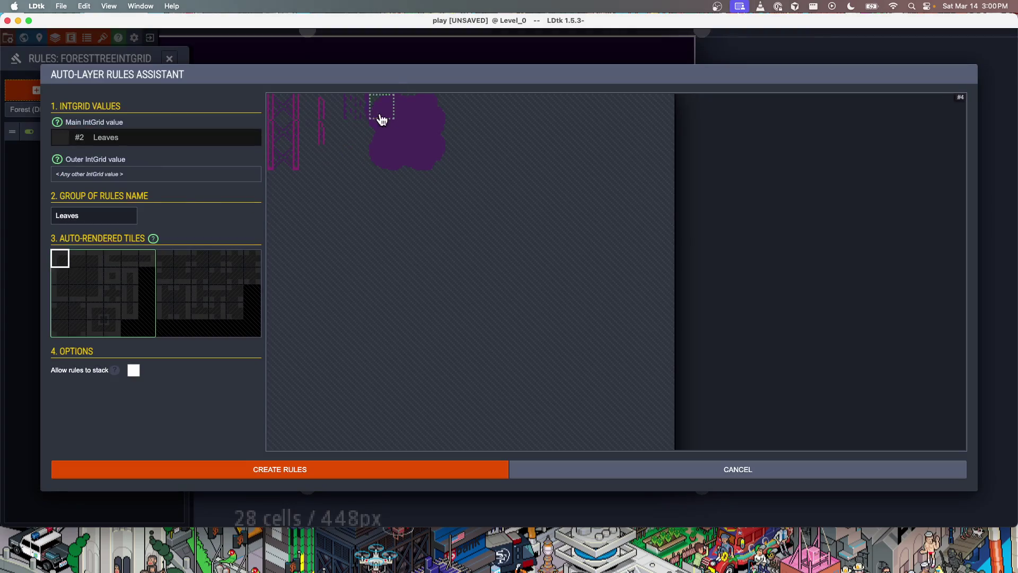
pyautogui.click(61, 277)
pyautogui.click(371, 133)
pyautogui.click(66, 294)
pyautogui.click(380, 158)
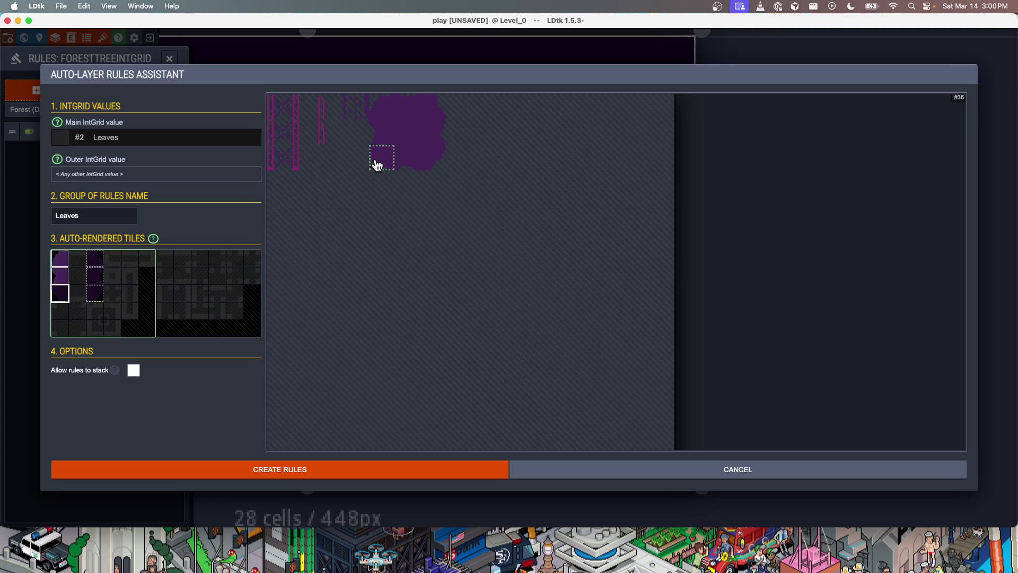
# Assign the remaining bottom, right, top and centre leaf tiles, then create the Leaves rules
pyautogui.click(78, 296)
pyautogui.click(408, 159)
pyautogui.click(95, 295)
pyautogui.click(435, 153)
pyautogui.click(95, 276)
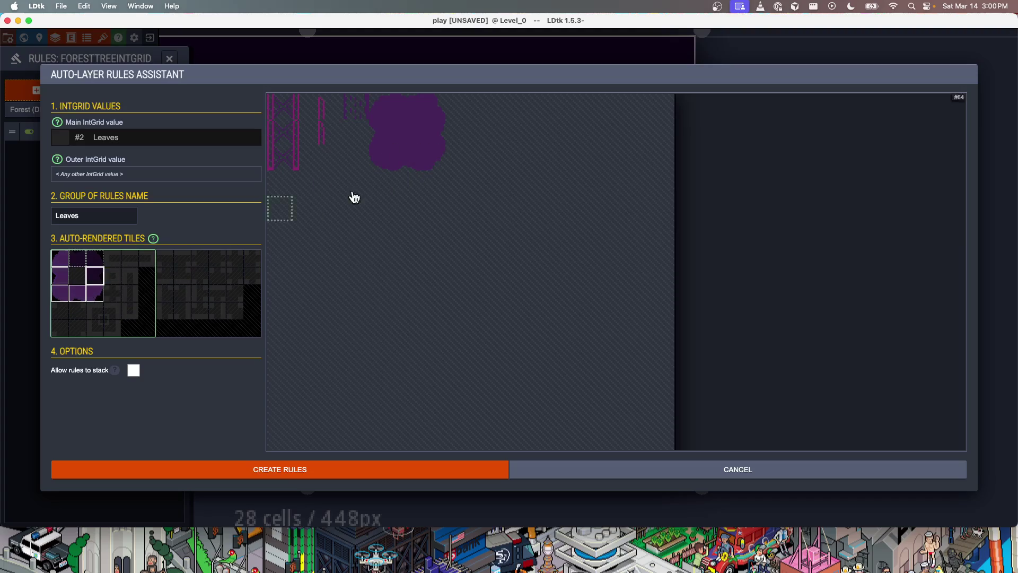
pyautogui.click(431, 133)
pyautogui.click(95, 258)
pyautogui.click(433, 107)
pyautogui.click(77, 259)
pyautogui.click(406, 109)
pyautogui.click(77, 275)
pyautogui.click(412, 155)
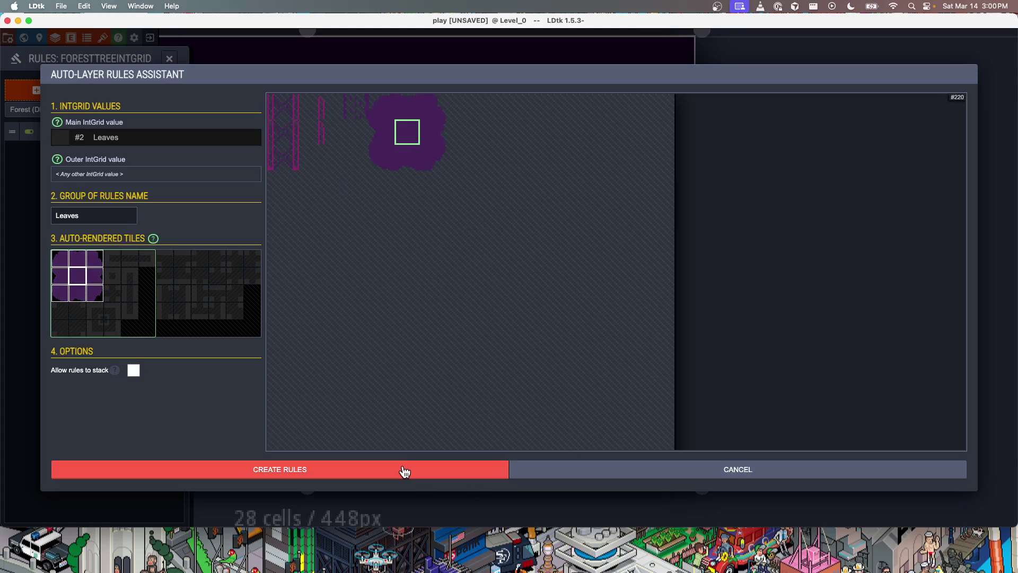
pyautogui.click(404, 471)
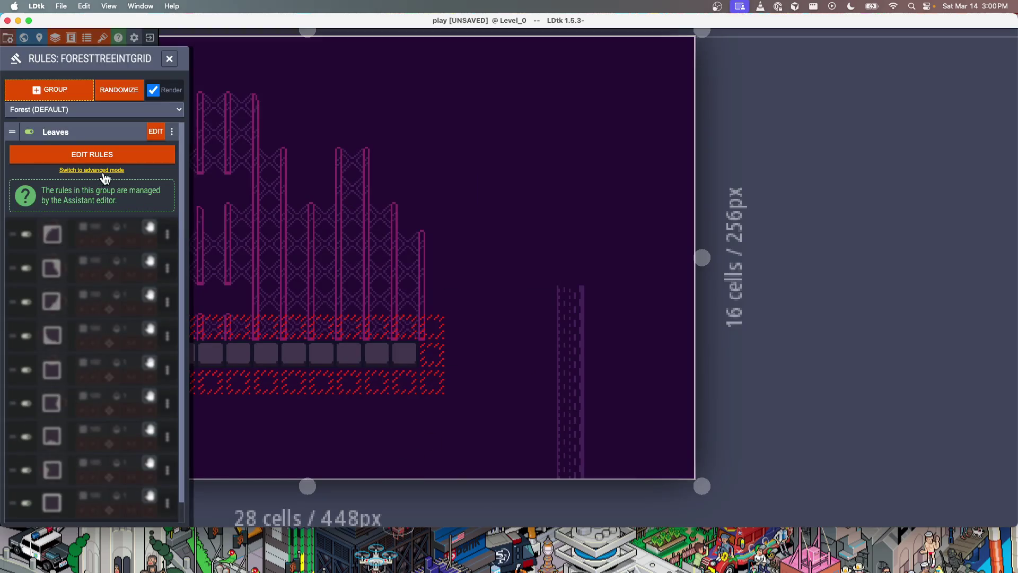
pyautogui.click(85, 132)
# Paint a canopy of Leaves cells above and around the tree trunk
pyautogui.press('Escape')
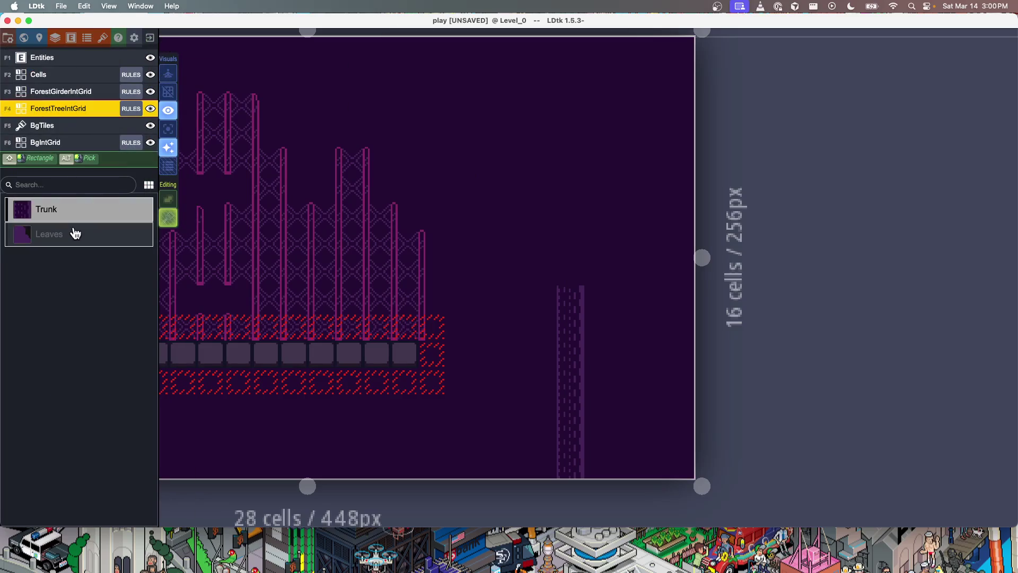
pyautogui.click(74, 231)
pyautogui.moveTo(515, 214)
pyautogui.mouseDown()
pyautogui.moveTo(599, 215)
pyautogui.moveTo(629, 250)
pyautogui.moveTo(655, 191)
pyautogui.mouseUp()
pyautogui.moveTo(609, 167); pyautogui.dragTo(506, 170)
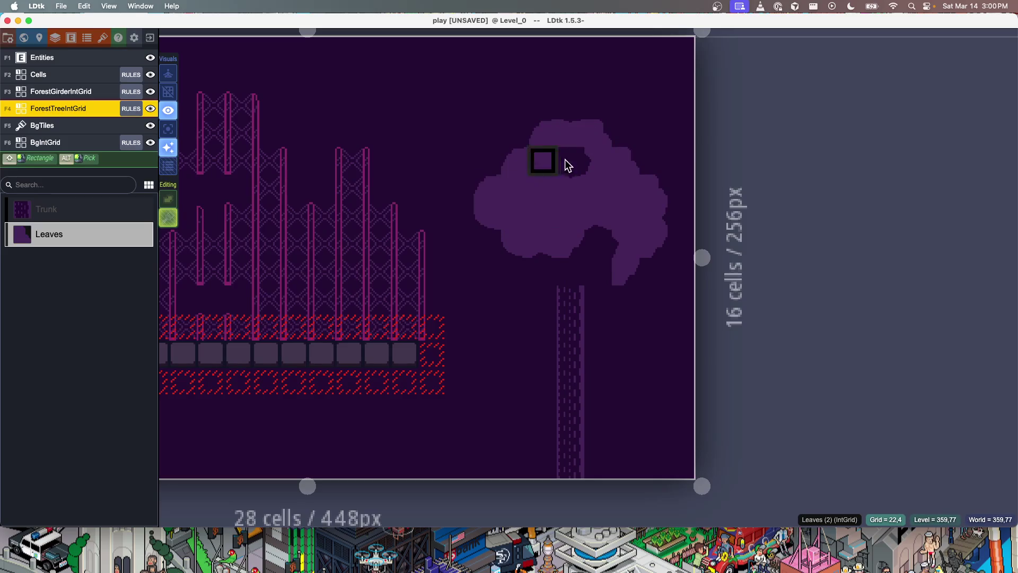
pyautogui.moveTo(499, 204)
pyautogui.mouseDown()
pyautogui.moveTo(495, 281)
pyautogui.moveTo(608, 254)
pyautogui.mouseUp()
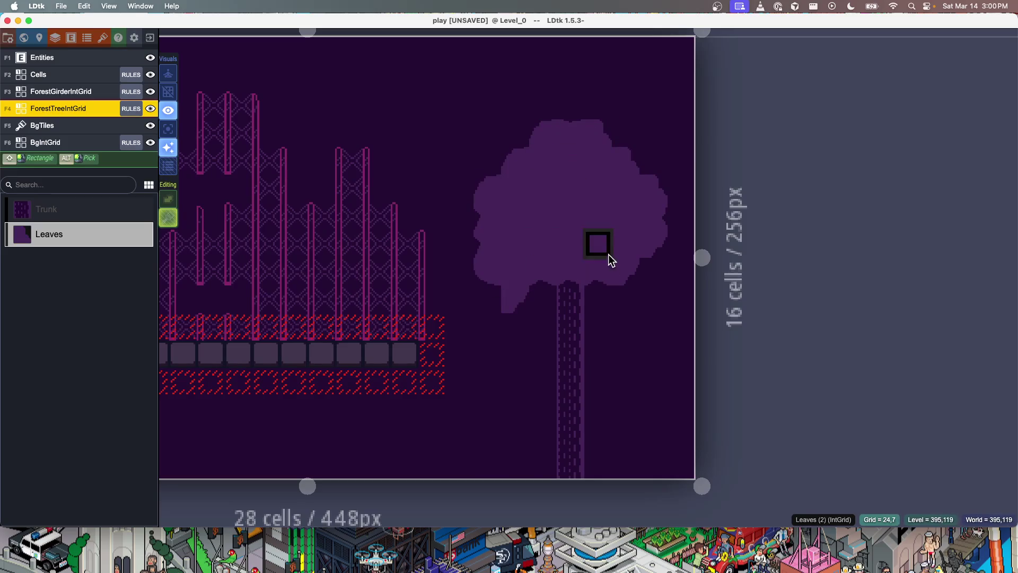
pyautogui.moveTo(614, 291); pyautogui.dragTo(550, 289)
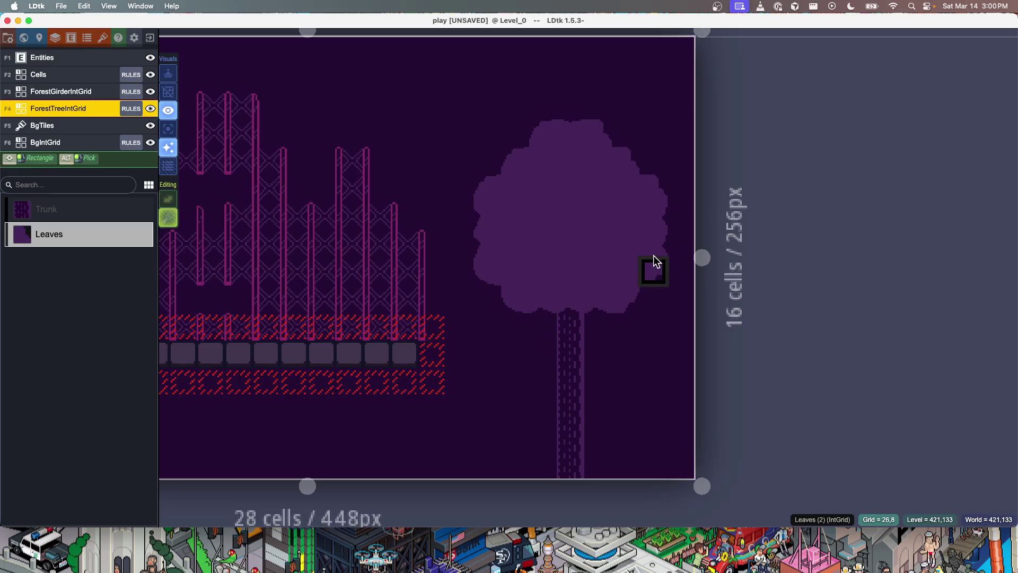
pyautogui.scroll(-1, 528, 342)
pyautogui.scroll(3, 530, 336)
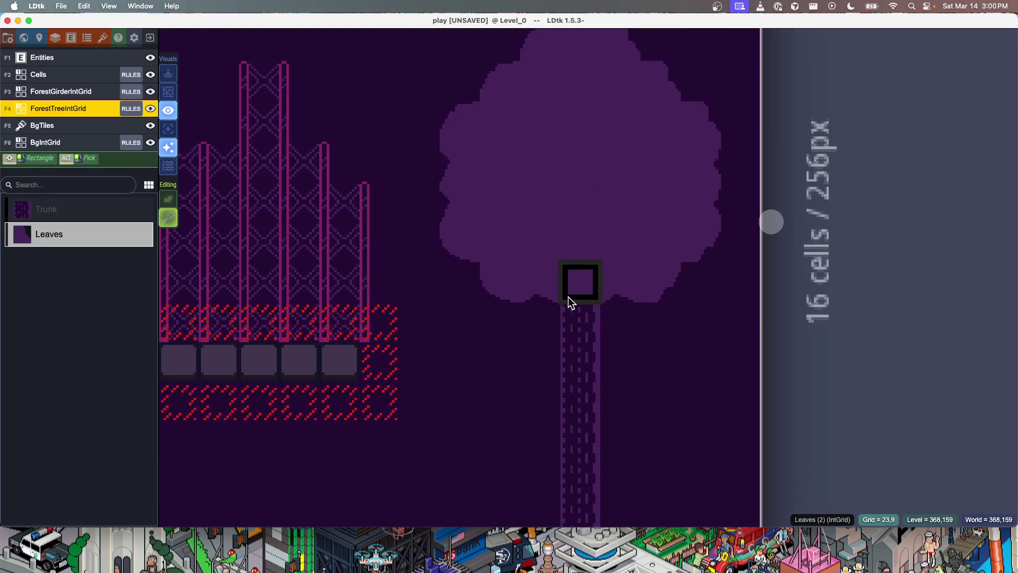
# Extend the trunk one cell by replacing the leaf above it with Trunk, then re-pick Leaves
pyautogui.rightClick(590, 270)
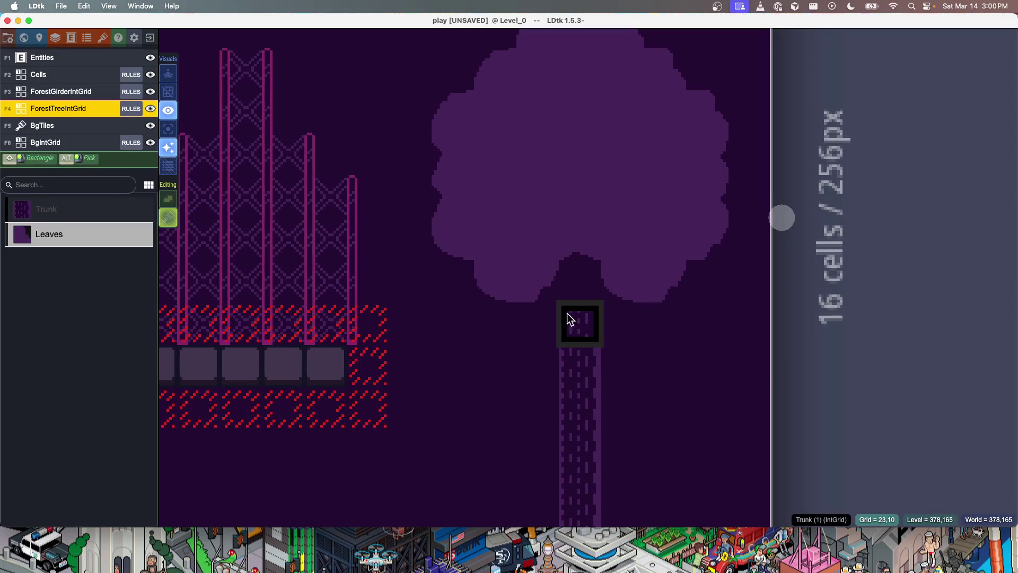
pyautogui.click(73, 209)
pyautogui.click(580, 277)
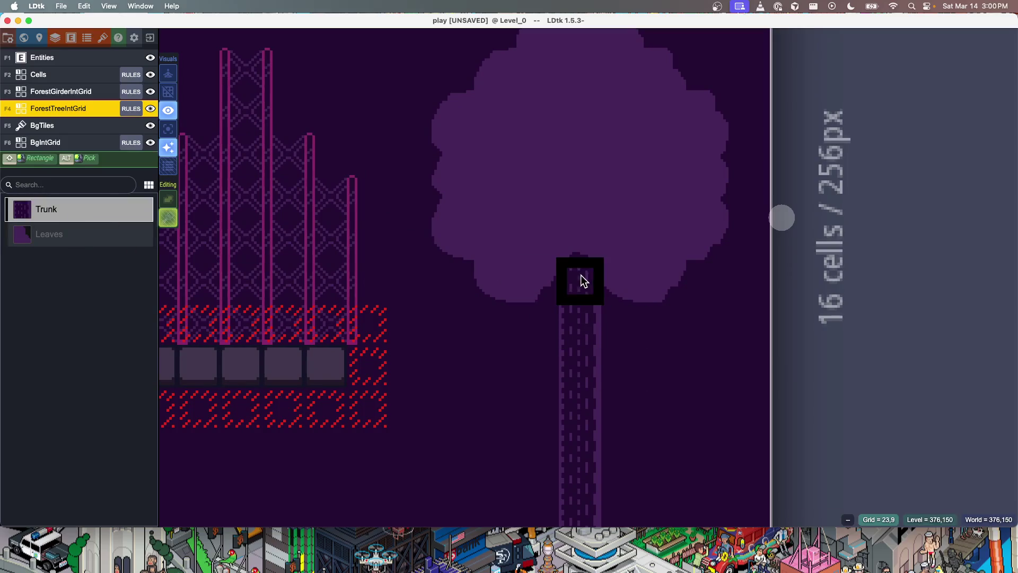
pyautogui.scroll(-3, 660, 304)
pyautogui.scroll(3, 658, 343)
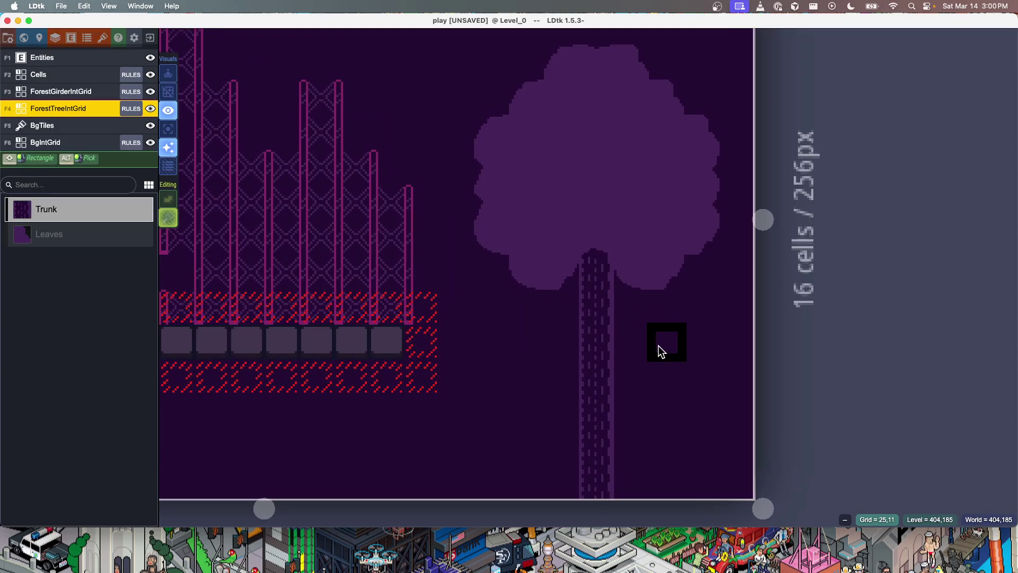
pyautogui.scroll(-3, 656, 346)
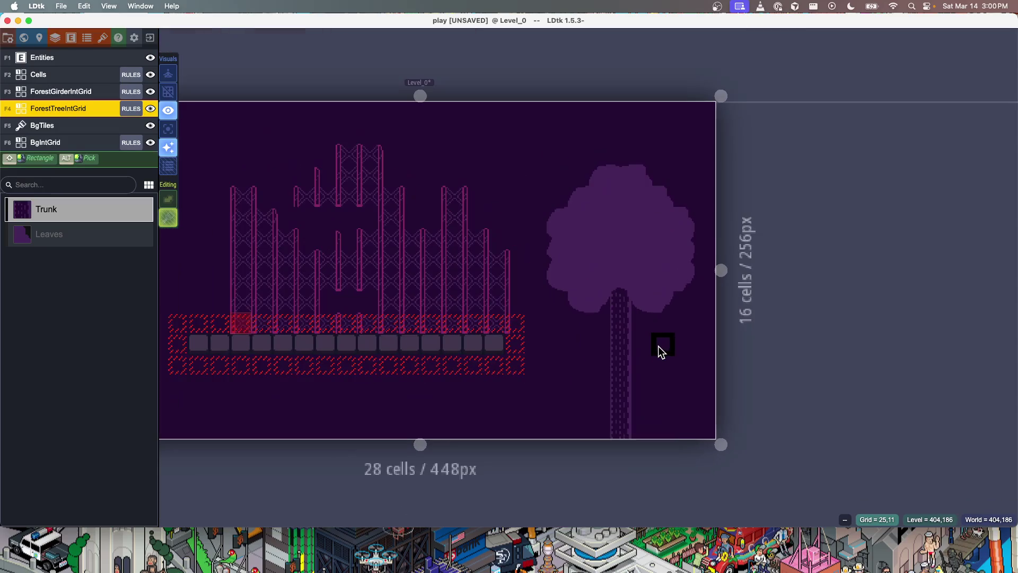
pyautogui.keyDown('alt'); pyautogui.click(584, 300); pyautogui.keyUp('alt')
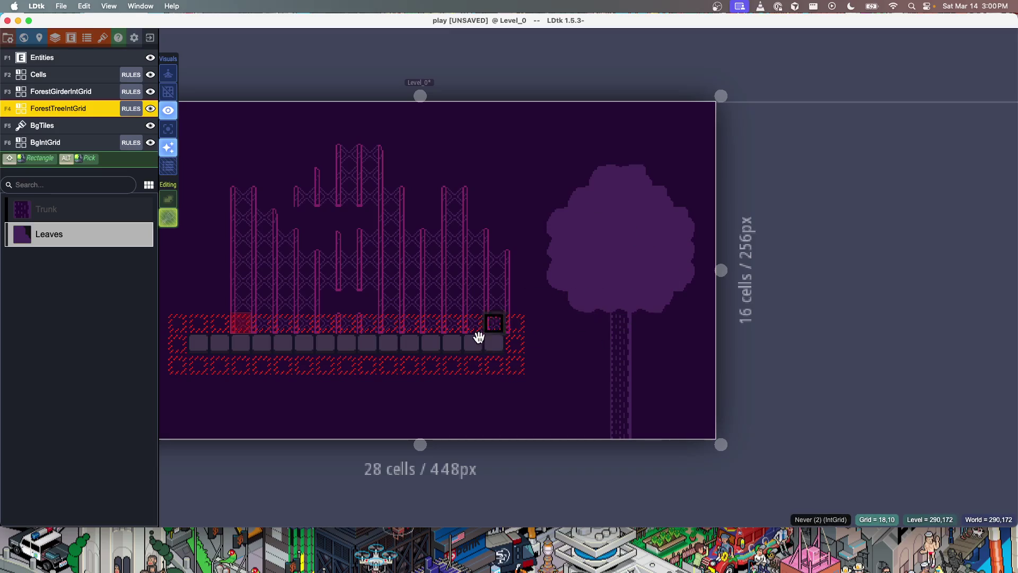
# Save the LDtk project
pyautogui.scroll(-2, 623, 375)
pyautogui.scroll(1, 648, 370)
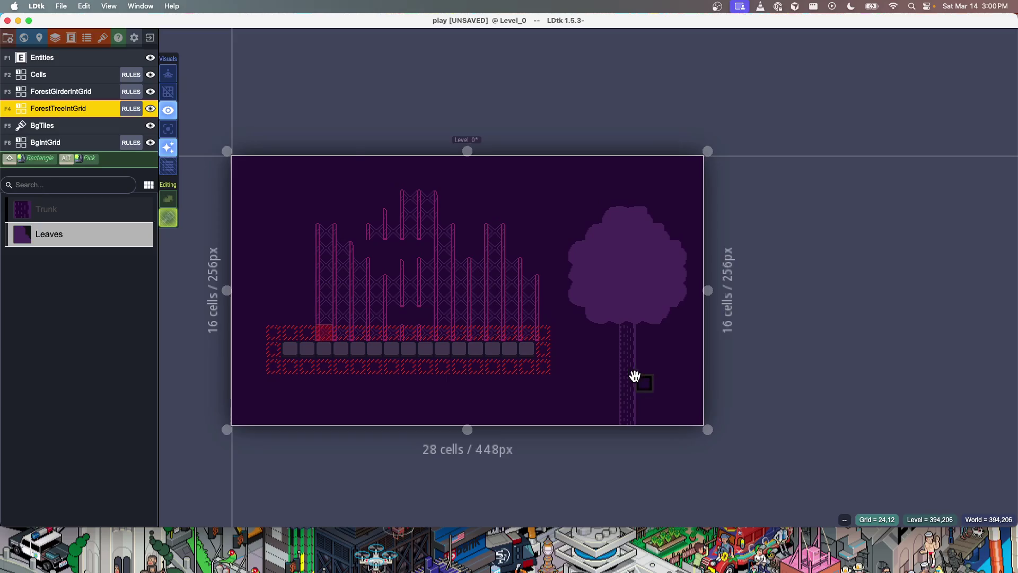
pyautogui.hotkey('ctrl', 's')
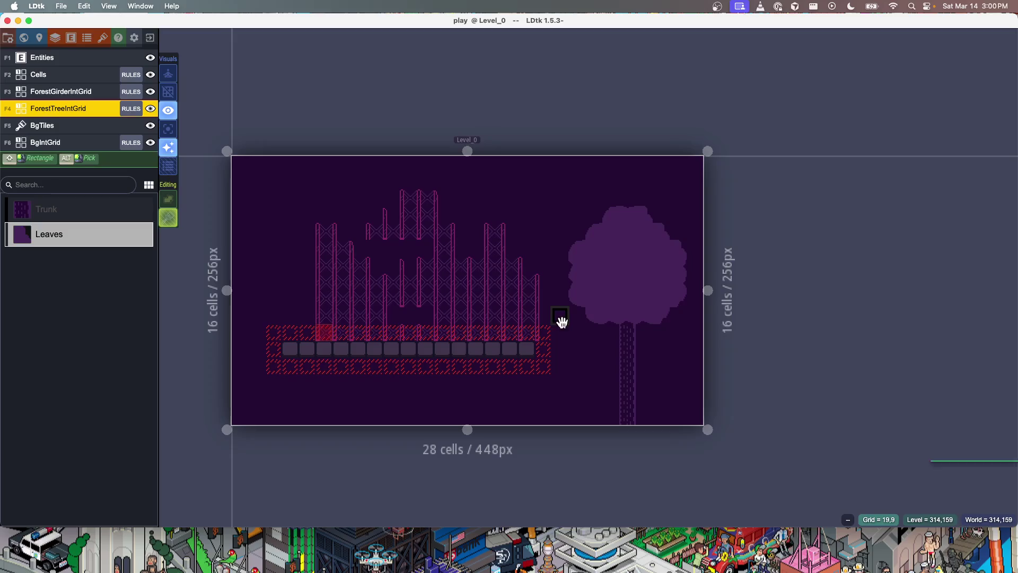
pyautogui.scroll(3, 625, 252)
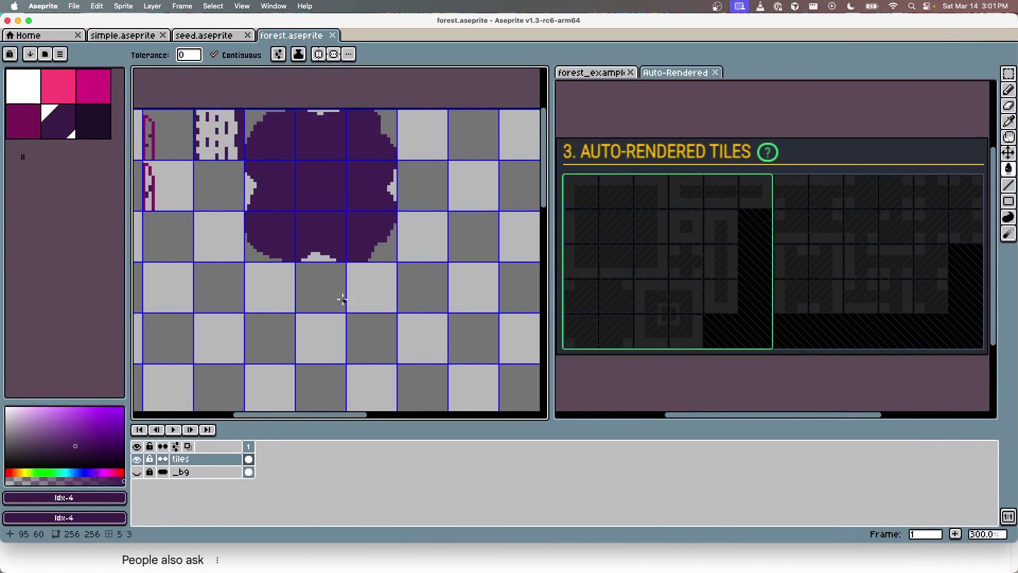
# Select a block of leaf tile pixels and move it into a new position
pyautogui.scroll(5, 310, 186)
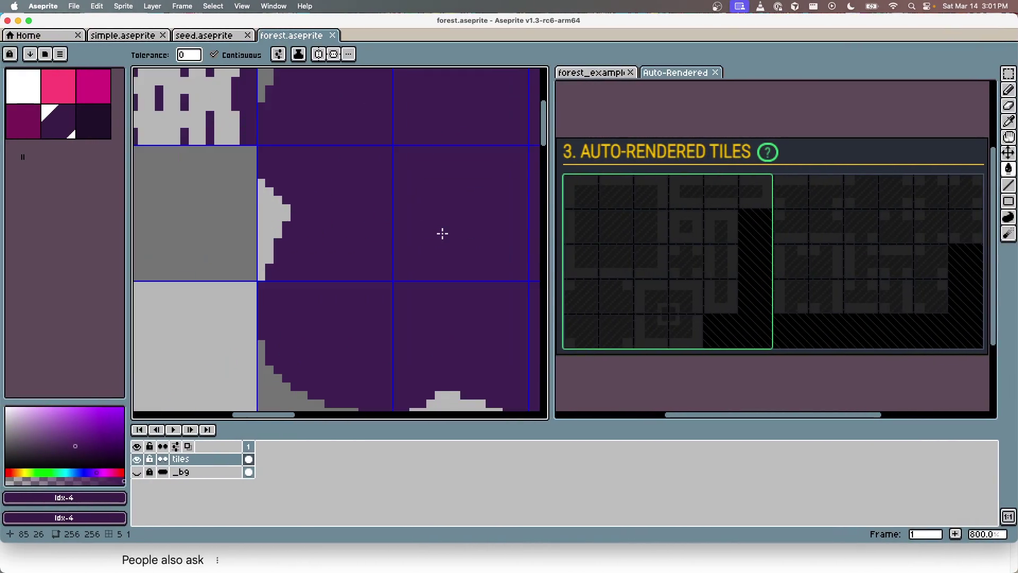
pyautogui.scroll(2, 466, 227)
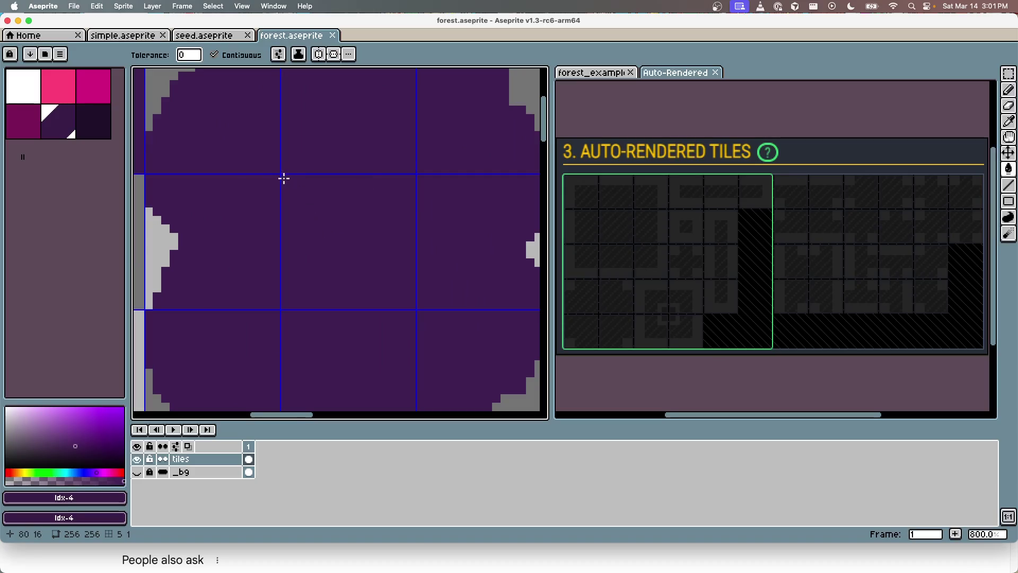
pyautogui.press('m')
pyautogui.moveTo(282, 176); pyautogui.dragTo(411, 305)
pyautogui.hscroll(-5, 341, 200)
pyautogui.moveTo(341, 200)
pyautogui.mouseDown()
pyautogui.moveTo(439, 204)
pyautogui.moveTo(291, 230)
pyautogui.moveTo(332, 275)
pyautogui.moveTo(316, 275)
pyautogui.mouseUp()
pyautogui.scroll(-5, 349, 238)
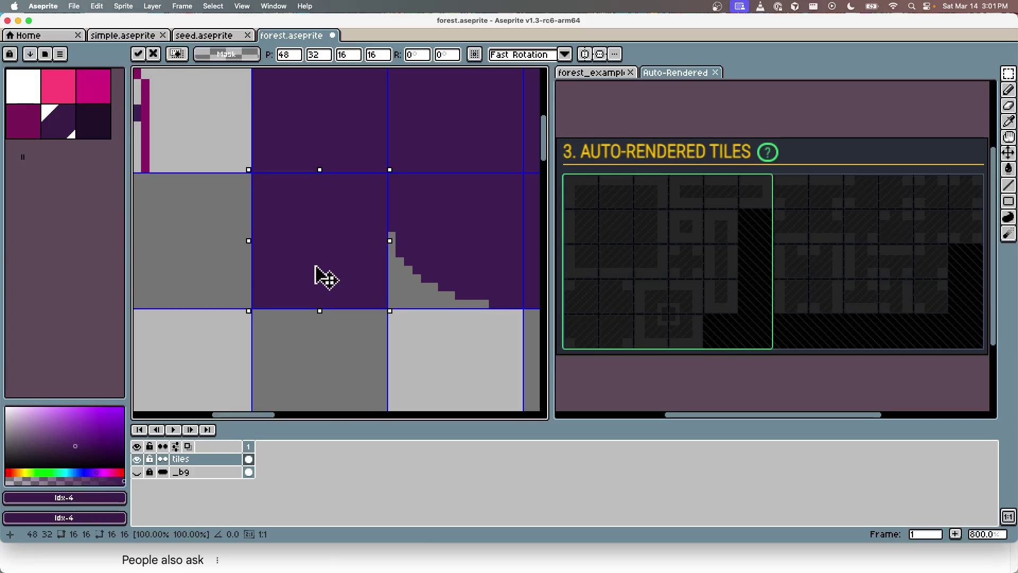
pyautogui.hotkey('ctrl', 'd')
pyautogui.press('h')
pyautogui.moveTo(325, 131); pyautogui.dragTo(346, 220)
# Add small dark purple shading spots inside the middle leaf tile
pyautogui.press('b')
pyautogui.press(']')
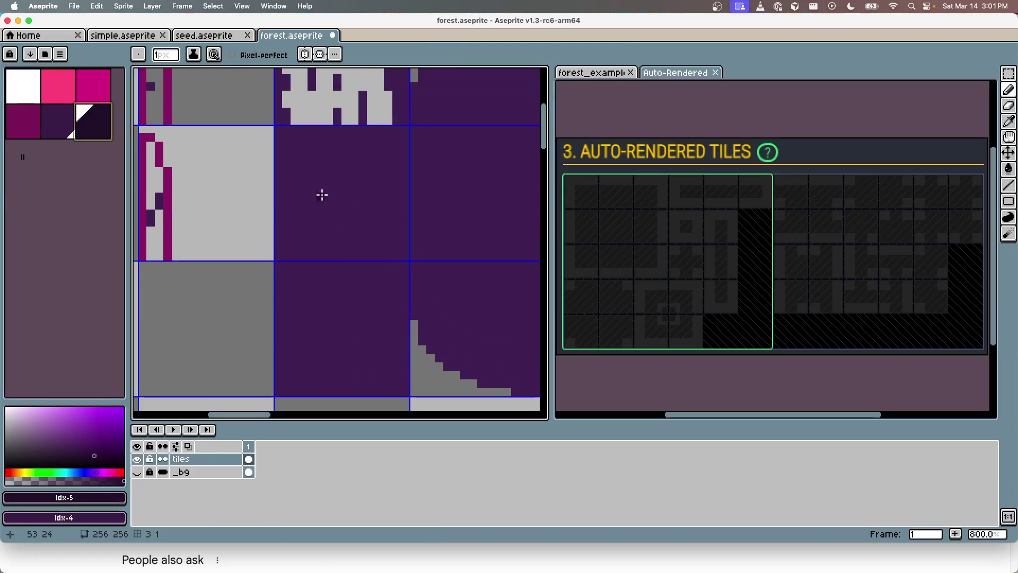
pyautogui.moveTo(300, 187)
pyautogui.mouseDown()
pyautogui.moveTo(318, 189)
pyautogui.moveTo(329, 225)
pyautogui.mouseUp()
pyautogui.moveTo(375, 142); pyautogui.dragTo(360, 202)
pyautogui.scroll(-3, 346, 272)
pyautogui.scroll(2, 347, 273)
pyautogui.hotkey('ctrl', 'z')
pyautogui.hotkey('ctrl', 'z')
pyautogui.scroll(4, 347, 218)
pyautogui.click(346, 169)
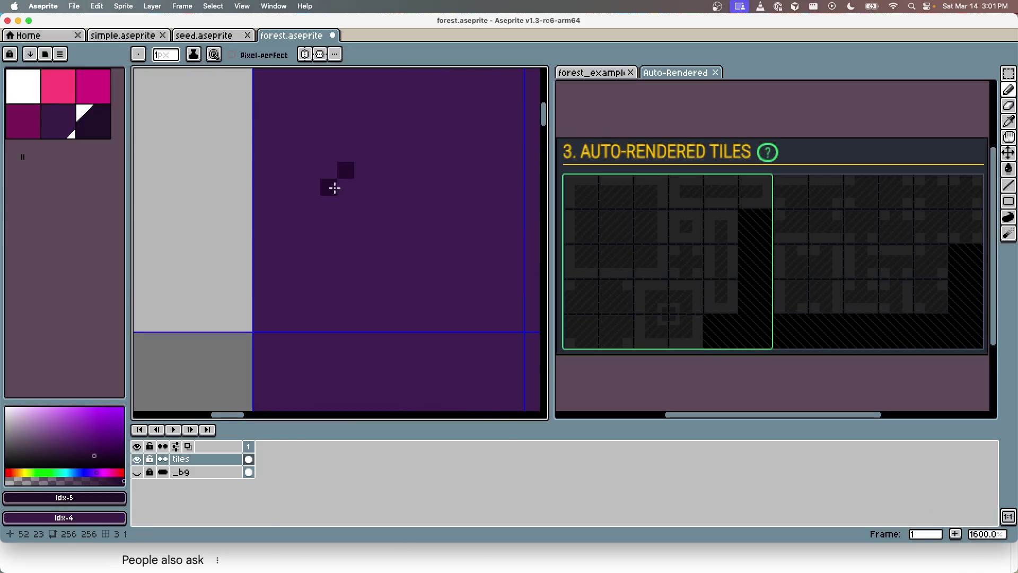
pyautogui.moveTo(327, 191)
pyautogui.mouseDown()
pyautogui.moveTo(311, 200)
pyautogui.moveTo(328, 242)
pyautogui.moveTo(372, 222)
pyautogui.moveTo(375, 202)
pyautogui.moveTo(357, 188)
pyautogui.moveTo(341, 207)
pyautogui.moveTo(347, 220)
pyautogui.mouseUp()
# Paint a widened dark spot in the lower leaf tile and save forest.aseprite
pyautogui.scroll(-5, 401, 265)
pyautogui.scroll(-2, 401, 265)
pyautogui.scroll(4, 398, 262)
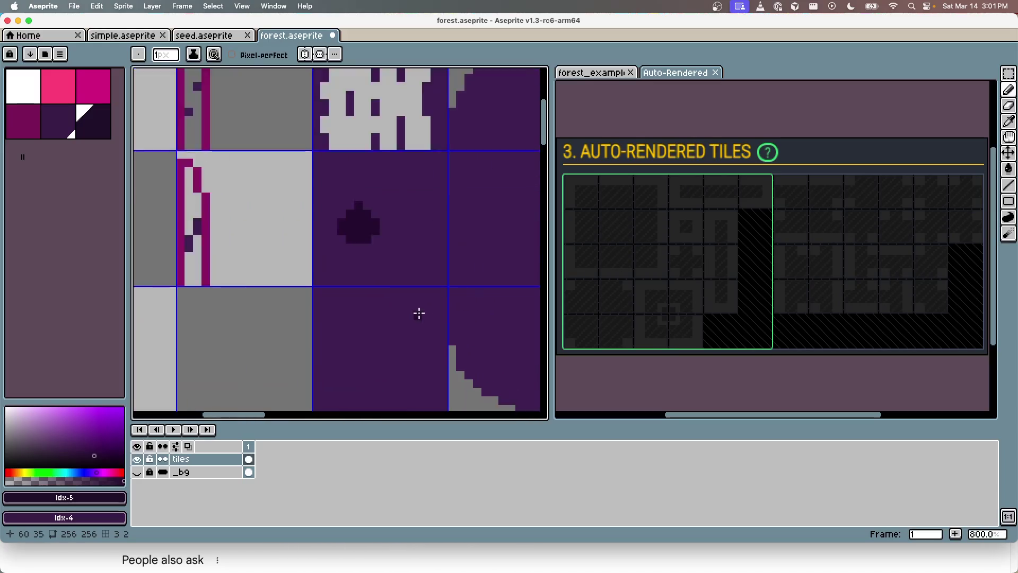
pyautogui.scroll(-1, 418, 312)
pyautogui.click(369, 262)
pyautogui.moveTo(368, 270); pyautogui.dragTo(375, 263)
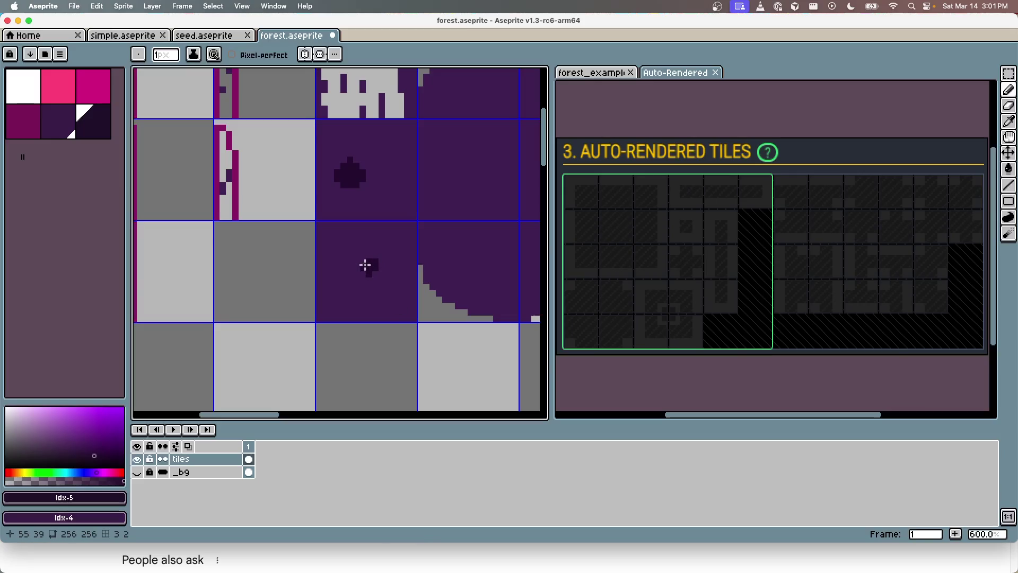
pyautogui.scroll(-2, 415, 256)
pyautogui.press('super+s')
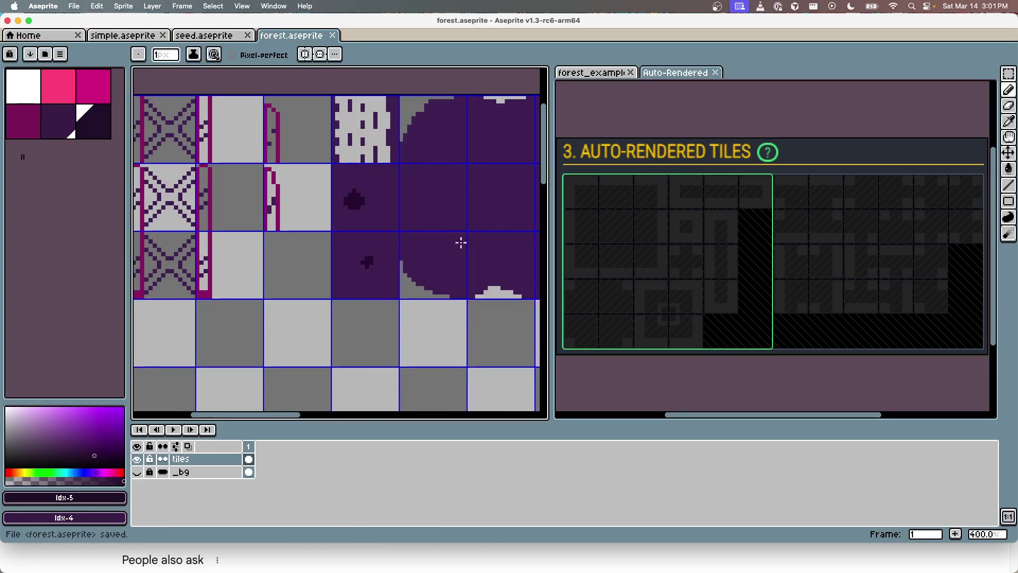
pyautogui.scroll(-2, 459, 249)
pyautogui.scroll(2, 454, 250)
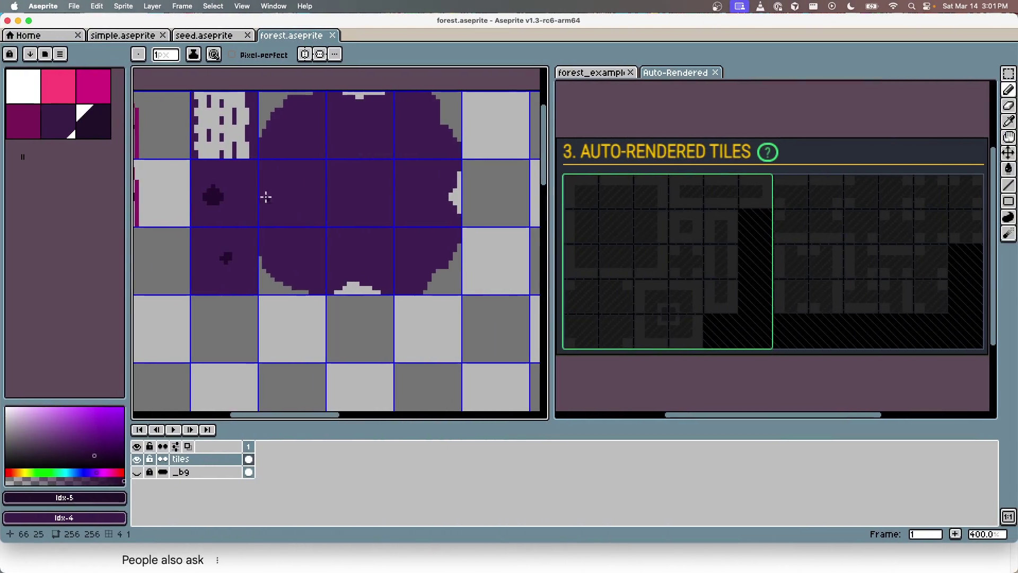
pyautogui.scroll(2, 234, 200)
pyautogui.scroll(-1, 234, 200)
# Clear the two spotted purple tiles left of the canopy to transparent and save
pyautogui.moveTo(185, 155)
pyautogui.mouseDown()
pyautogui.moveTo(239, 310)
pyautogui.moveTo(286, 356)
pyautogui.mouseUp()
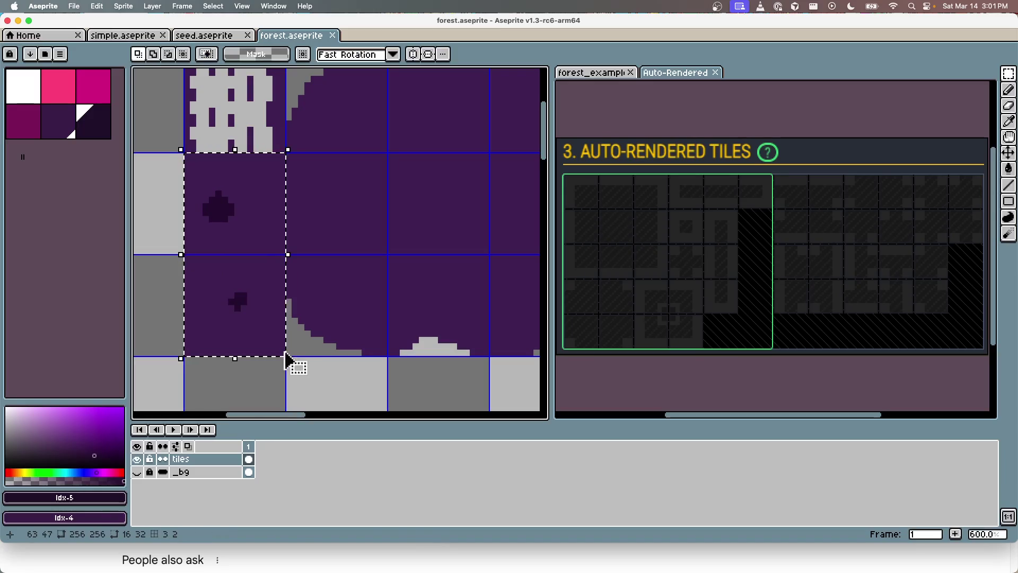
pyautogui.press('Delete')
pyautogui.scroll(-4, 279, 348)
pyautogui.hotkey('ctrl', 's')
pyautogui.scroll(5, 427, 237)
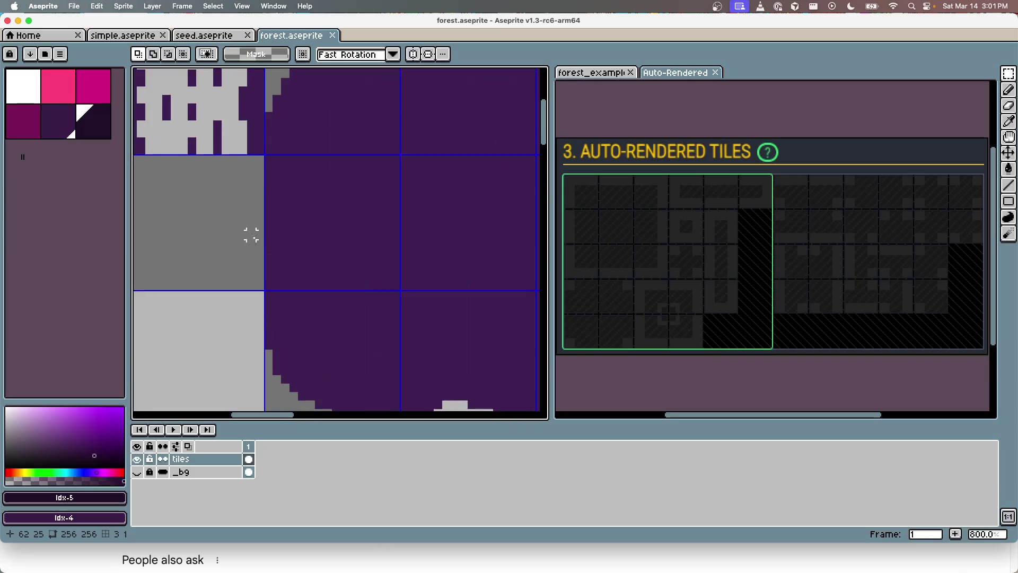
# Erase stray purple along the canopy's left edge and save the tileset
pyautogui.scroll(-2, 286, 241)
pyautogui.scroll(2, 327, 244)
pyautogui.press('e')
pyautogui.moveTo(265, 194)
pyautogui.mouseDown()
pyautogui.moveTo(264, 256)
pyautogui.moveTo(273, 221)
pyautogui.mouseUp()
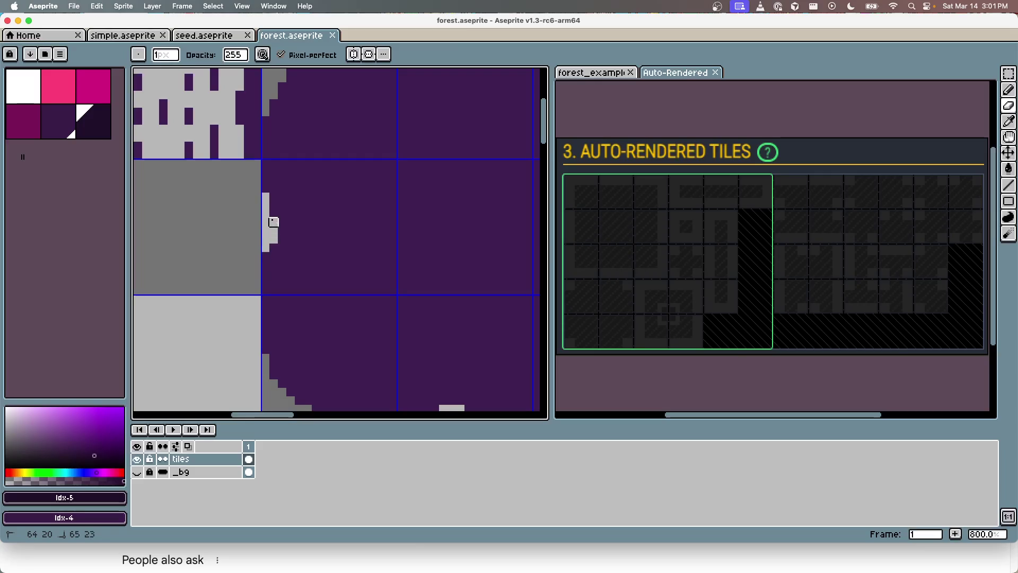
pyautogui.scroll(-4, 296, 289)
pyautogui.press('super+s')
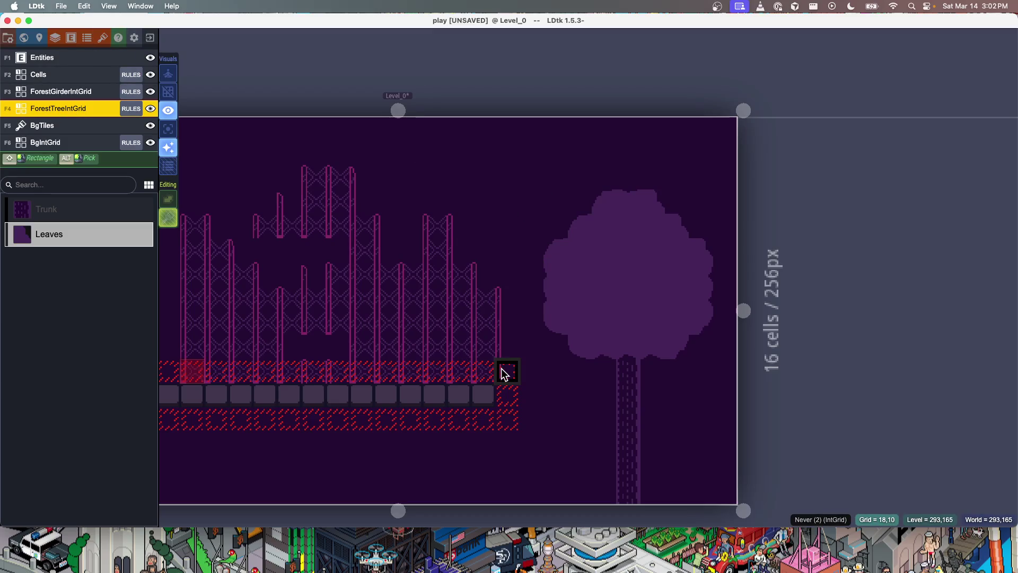
# Slide back to the desktop showing forest.aseprite in Aseprite
pyautogui.hotkey('ctrl', 'Left')
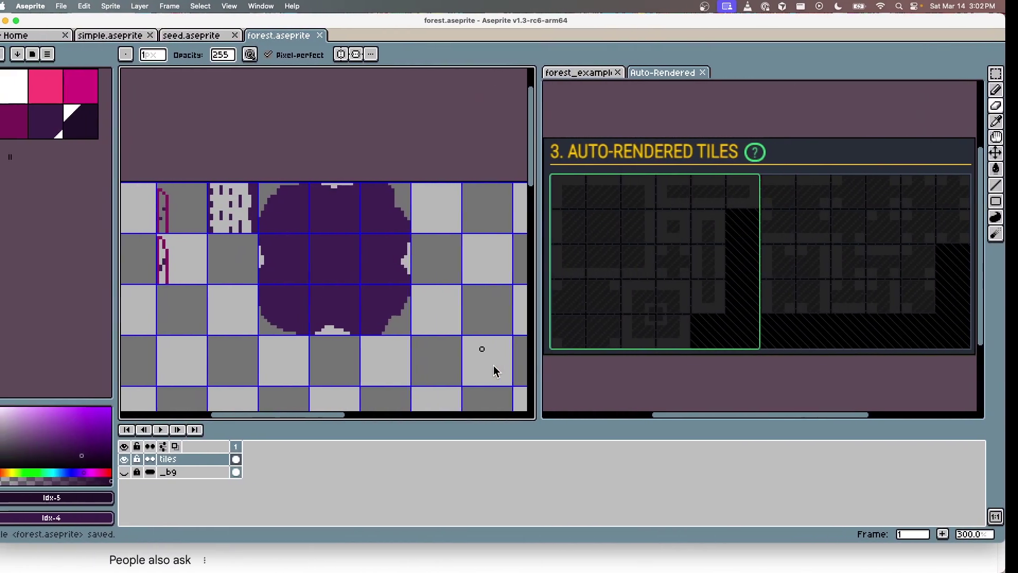
# Refocus the forest.aseprite canvas and bring the empty tiles beside the canopy into view
pyautogui.click(672, 73)
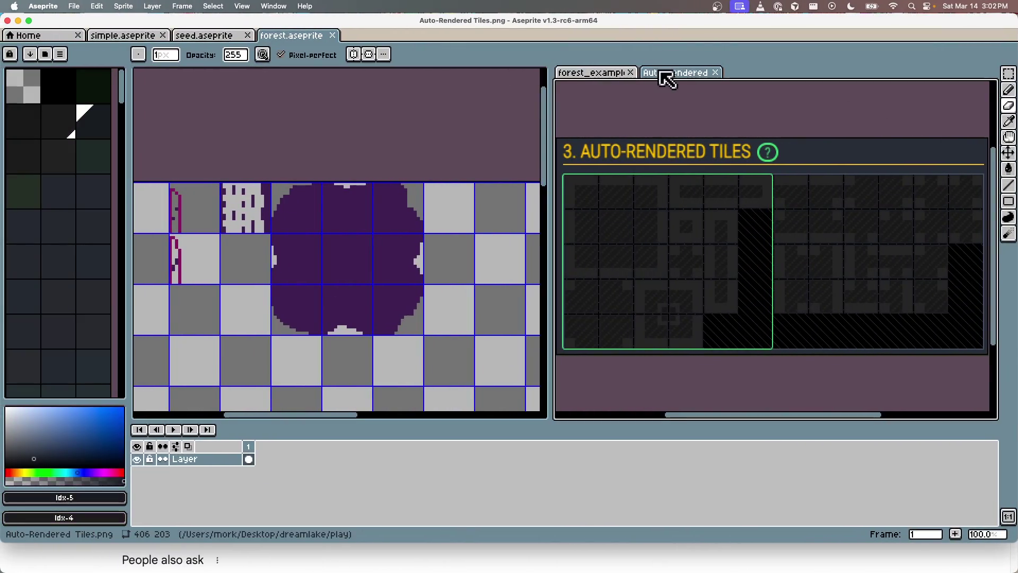
pyautogui.click(409, 205)
pyautogui.hscroll(5, 371, 223)
pyautogui.scroll(-1, 371, 222)
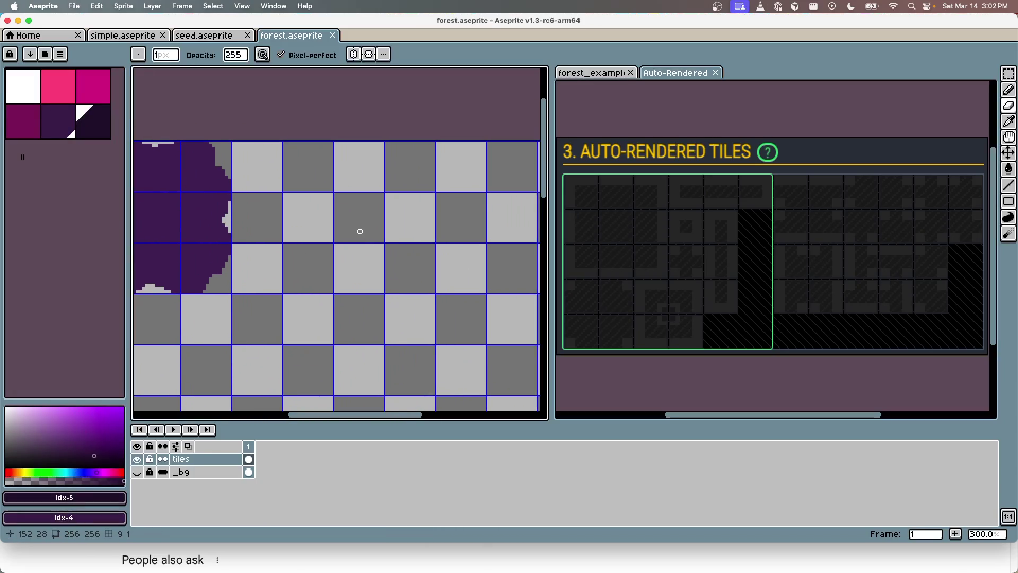
pyautogui.scroll(3, 245, 197)
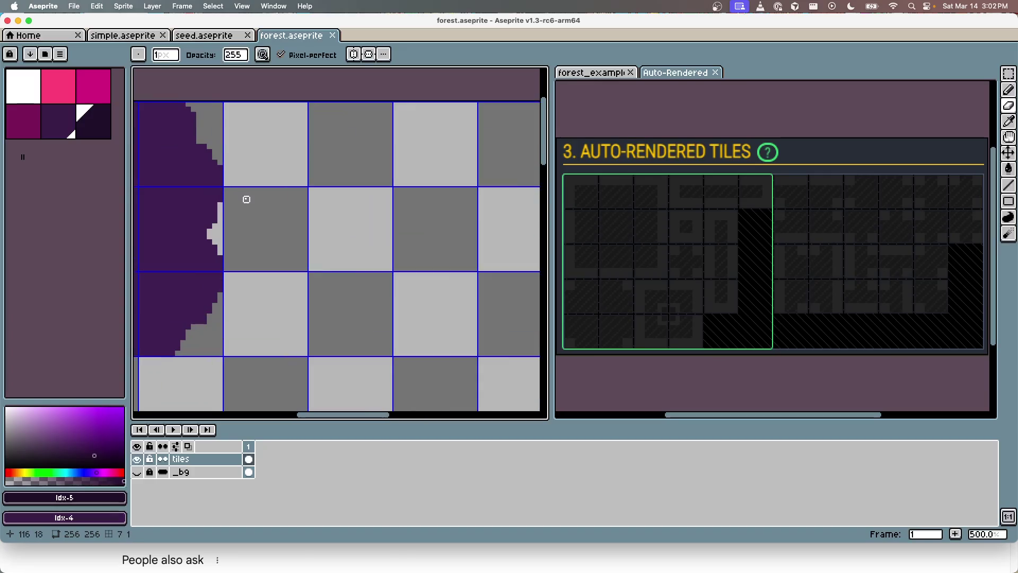
pyautogui.hscroll(2, 325, 211)
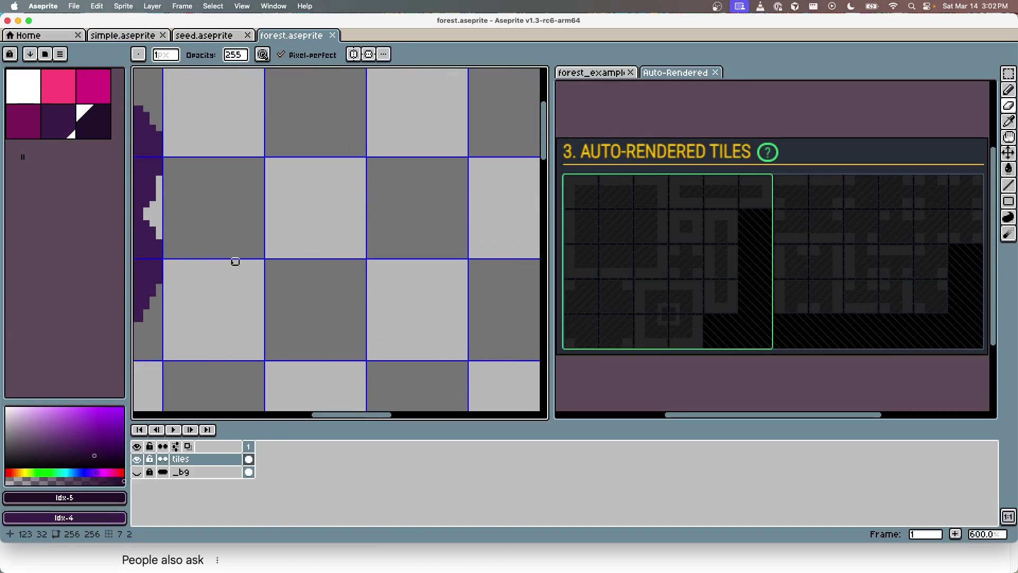
pyautogui.moveTo(254, 277); pyautogui.dragTo(370, 232)
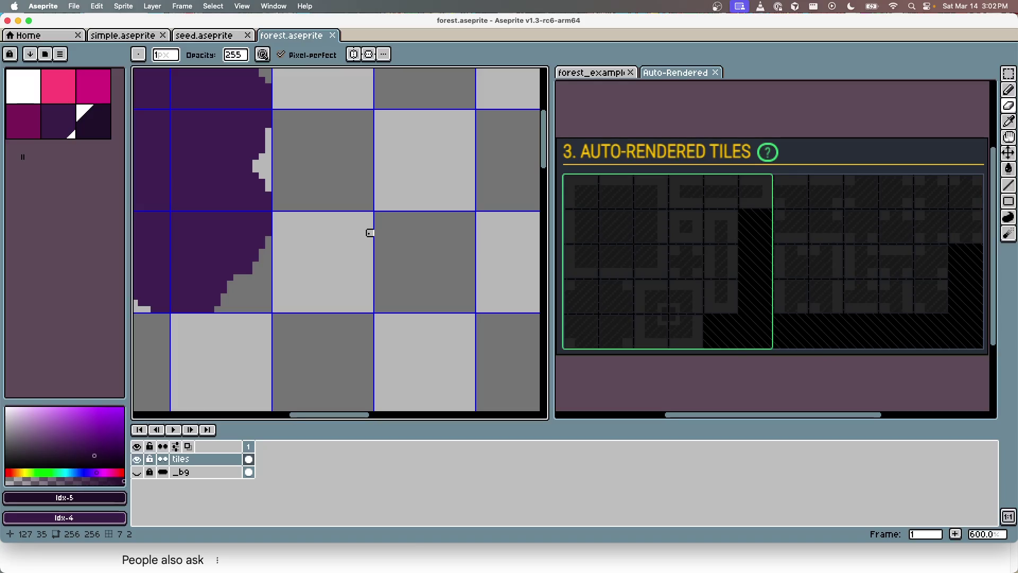
# Pick palette colour Idx-4, sketch trial outline strokes beside the canopy, then undo them
pyautogui.click(69, 125)
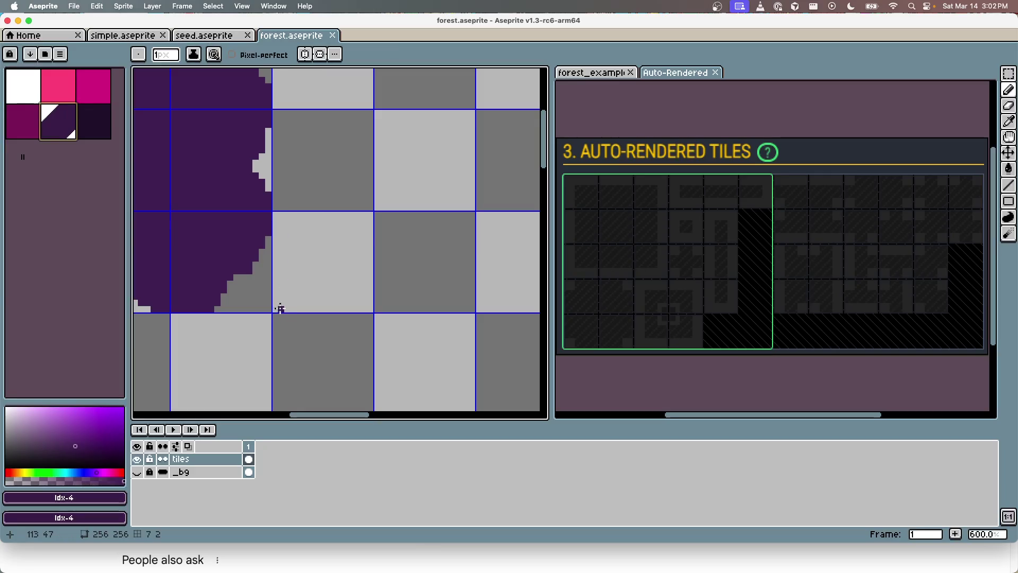
pyautogui.moveTo(288, 308)
pyautogui.mouseDown()
pyautogui.moveTo(280, 299)
pyautogui.moveTo(285, 245)
pyautogui.moveTo(300, 227)
pyautogui.moveTo(341, 214)
pyautogui.moveTo(370, 229)
pyautogui.mouseUp()
pyautogui.moveTo(386, 129); pyautogui.dragTo(307, 221)
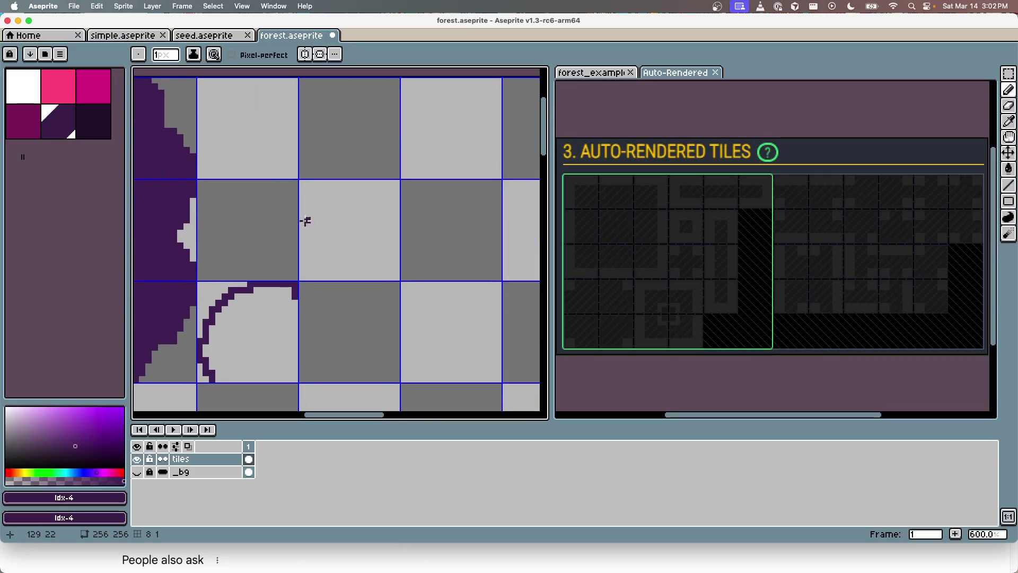
pyautogui.moveTo(301, 335)
pyautogui.mouseDown()
pyautogui.moveTo(327, 311)
pyautogui.moveTo(359, 341)
pyautogui.mouseUp()
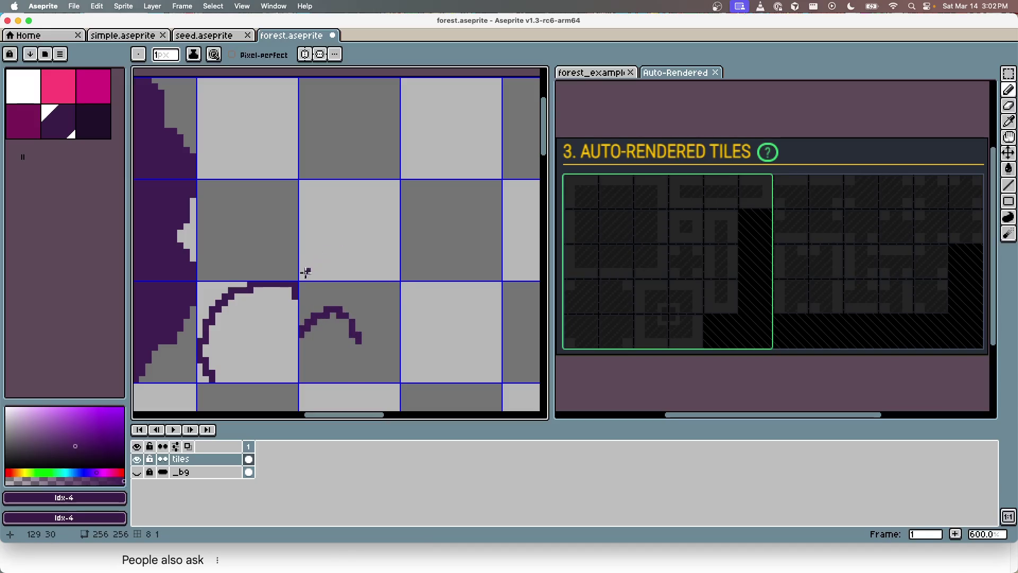
pyautogui.press('v')
pyautogui.hotkey('ctrl', 'z')
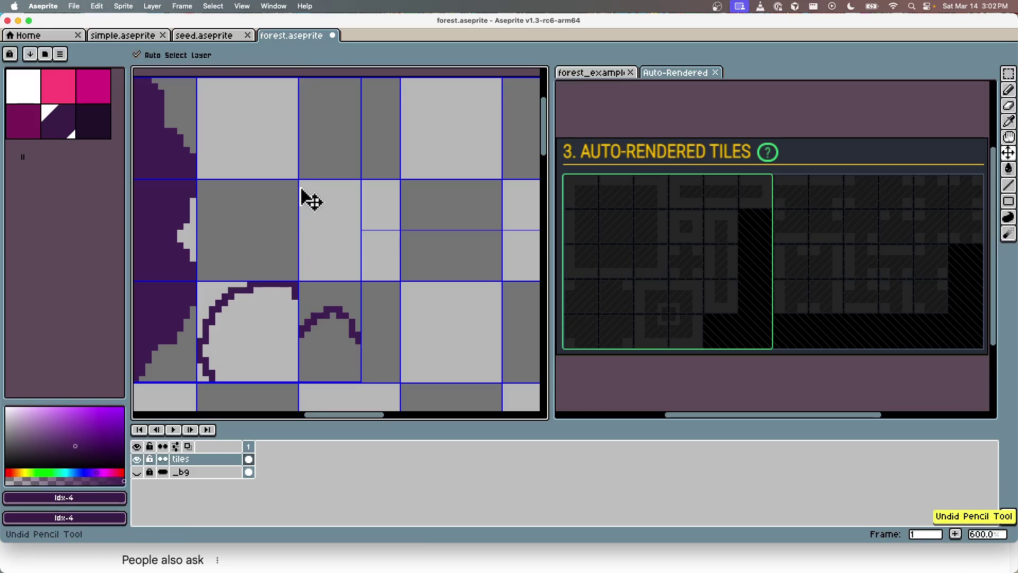
pyautogui.hotkey('ctrl', 'z')
pyautogui.hotkey('ctrl', 'z')
pyautogui.press('b')
pyautogui.hscroll(4, 323, 204)
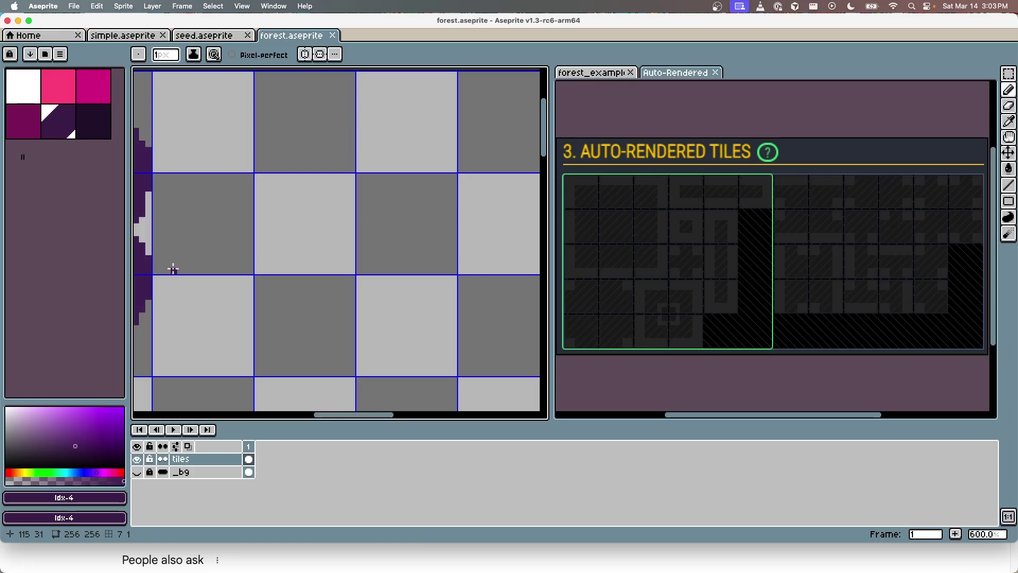
# Draw the bush outline's left side and top, bringing the right side downward
pyautogui.moveTo(178, 269)
pyautogui.mouseDown()
pyautogui.moveTo(159, 245)
pyautogui.moveTo(172, 219)
pyautogui.moveTo(162, 189)
pyautogui.moveTo(174, 180)
pyautogui.moveTo(185, 216)
pyautogui.mouseUp()
pyautogui.moveTo(185, 215)
pyautogui.mouseDown()
pyautogui.moveTo(194, 159)
pyautogui.moveTo(325, 122)
pyautogui.moveTo(357, 144)
pyautogui.moveTo(424, 151)
pyautogui.moveTo(440, 235)
pyautogui.mouseUp()
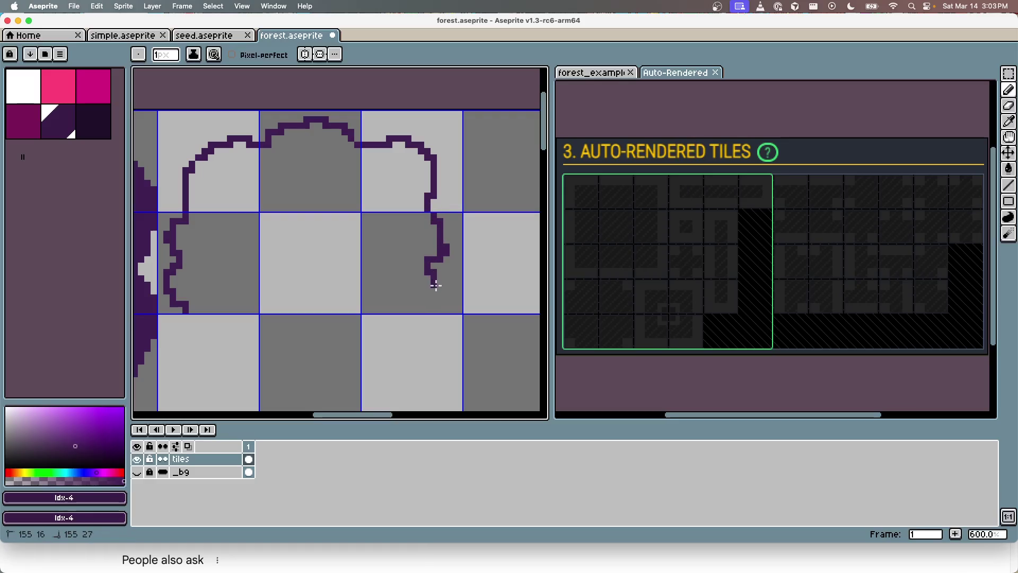
pyautogui.moveTo(364, 352); pyautogui.dragTo(359, 269)
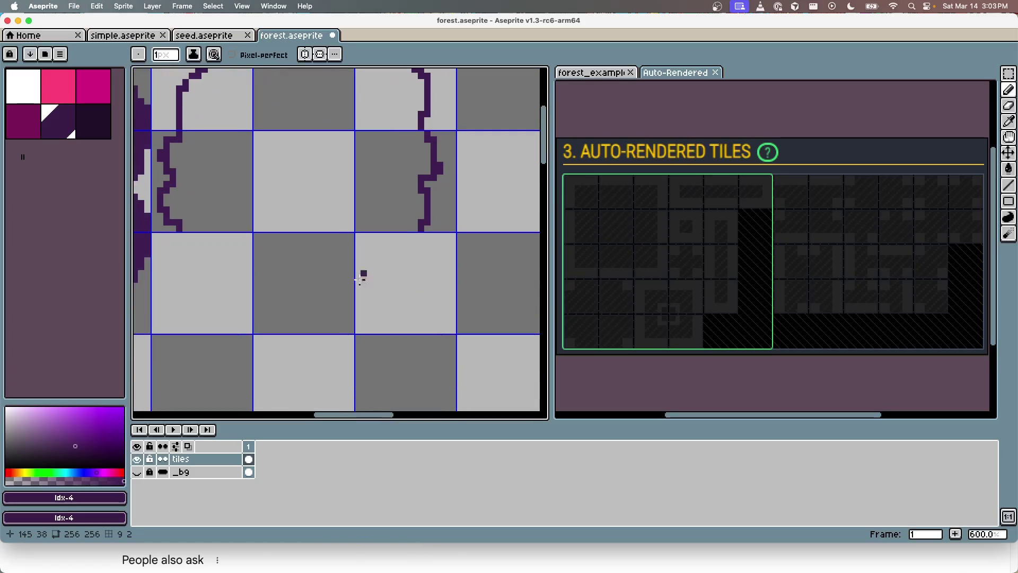
pyautogui.moveTo(417, 236)
pyautogui.mouseDown()
pyautogui.moveTo(427, 288)
pyautogui.moveTo(419, 308)
pyautogui.mouseUp()
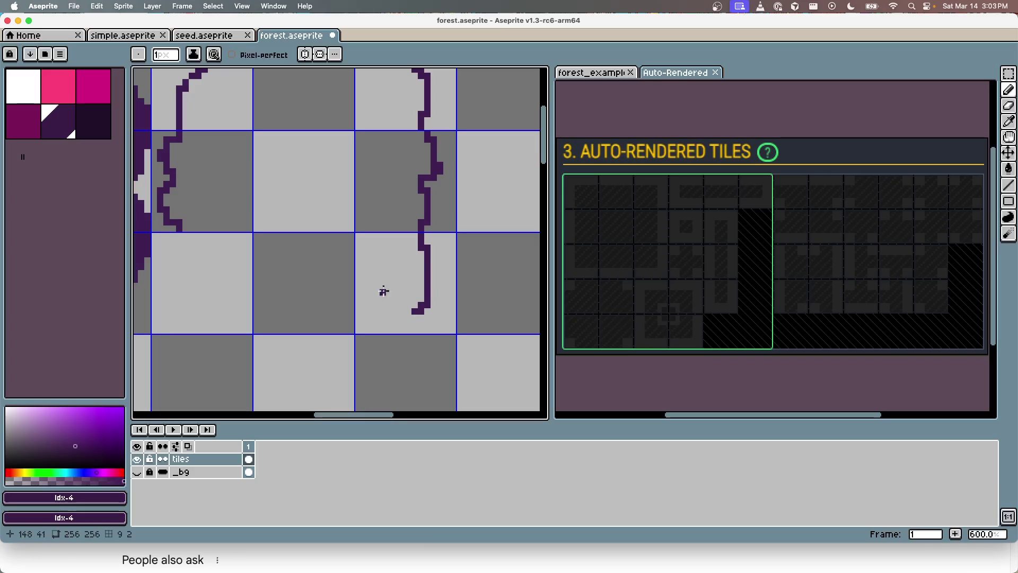
pyautogui.scroll(-3, 352, 257)
pyautogui.scroll(2, 352, 256)
pyautogui.moveTo(352, 257); pyautogui.dragTo(381, 223)
# Continue the outline's right side down toward the base
pyautogui.scroll(1, 419, 207)
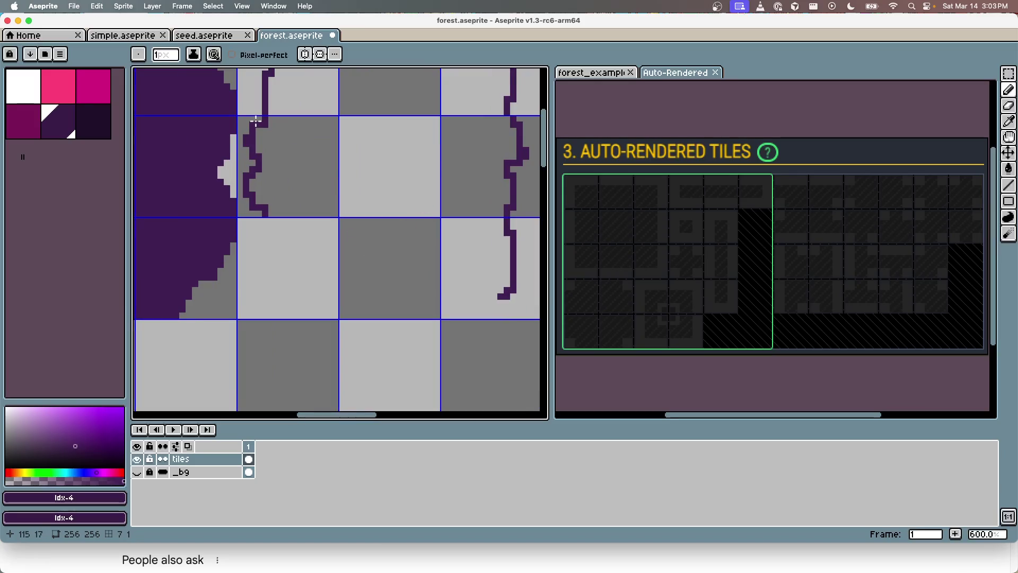
pyautogui.scroll(-1, 413, 224)
pyautogui.scroll(-2, 436, 233)
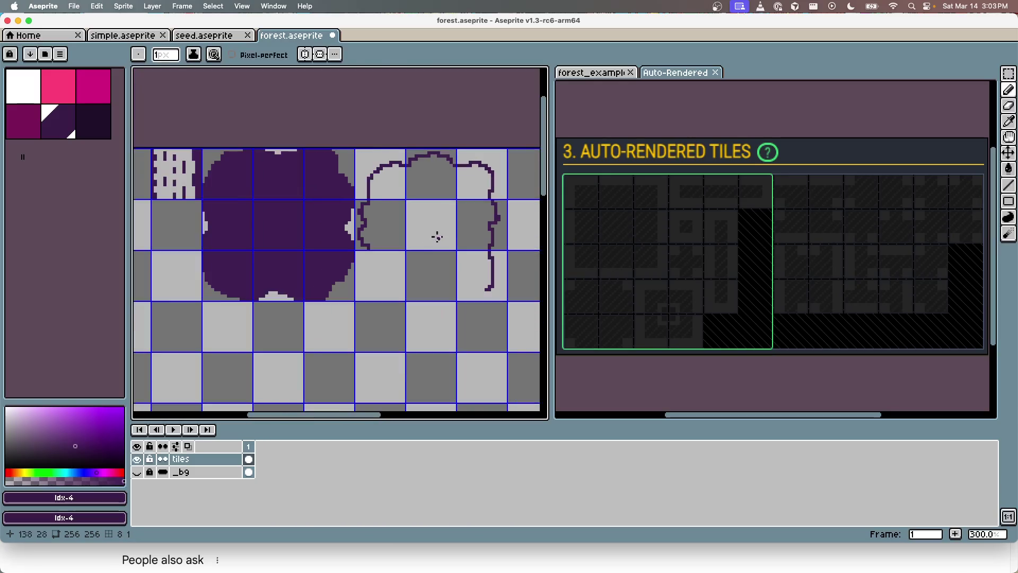
pyautogui.scroll(2, 437, 234)
pyautogui.moveTo(466, 339); pyautogui.dragTo(412, 281)
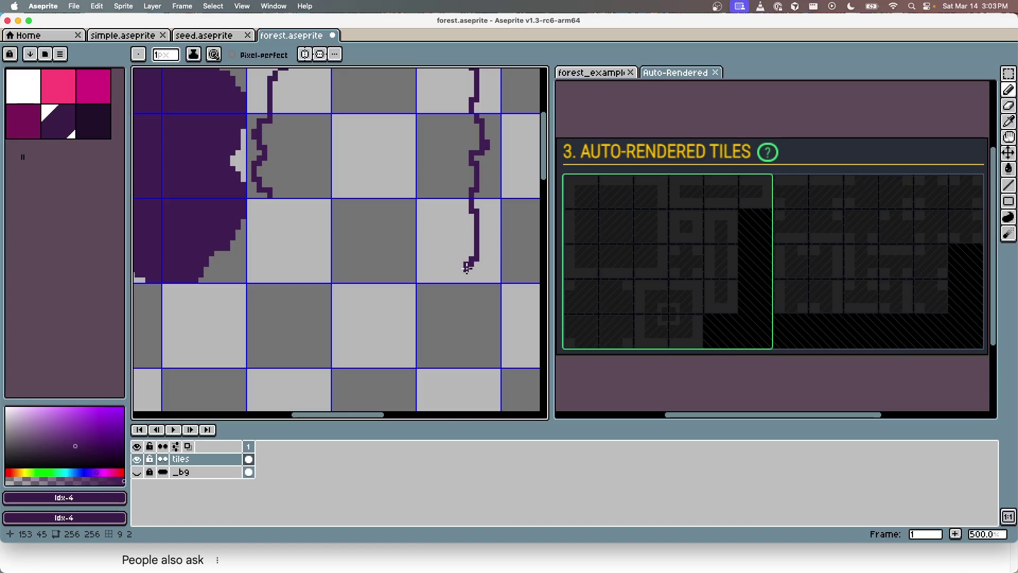
pyautogui.click(269, 200)
pyautogui.moveTo(262, 213)
pyautogui.mouseDown()
pyautogui.moveTo(268, 236)
pyautogui.moveTo(250, 258)
pyautogui.moveTo(251, 279)
pyautogui.moveTo(497, 279)
pyautogui.moveTo(470, 237)
pyautogui.moveTo(471, 258)
pyautogui.moveTo(481, 248)
pyautogui.moveTo(466, 259)
pyautogui.mouseUp()
# Try a straight base line, enable pixel-perfect pencil strokes, and undo the outline strokes
pyautogui.press('e')
pyautogui.press('l')
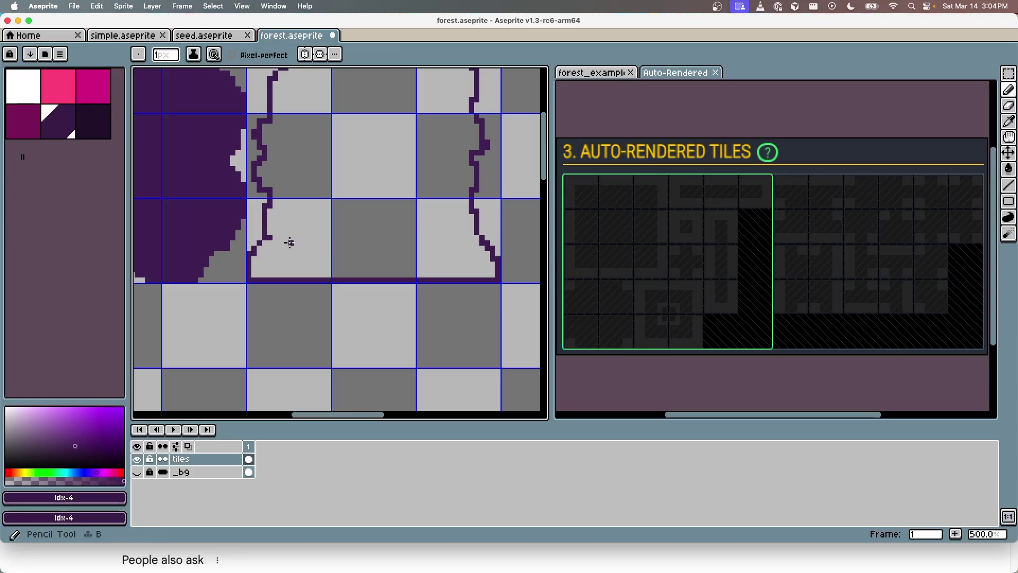
pyautogui.moveTo(267, 237); pyautogui.dragTo(299, 237)
pyautogui.hotkey('ctrl', 'z')
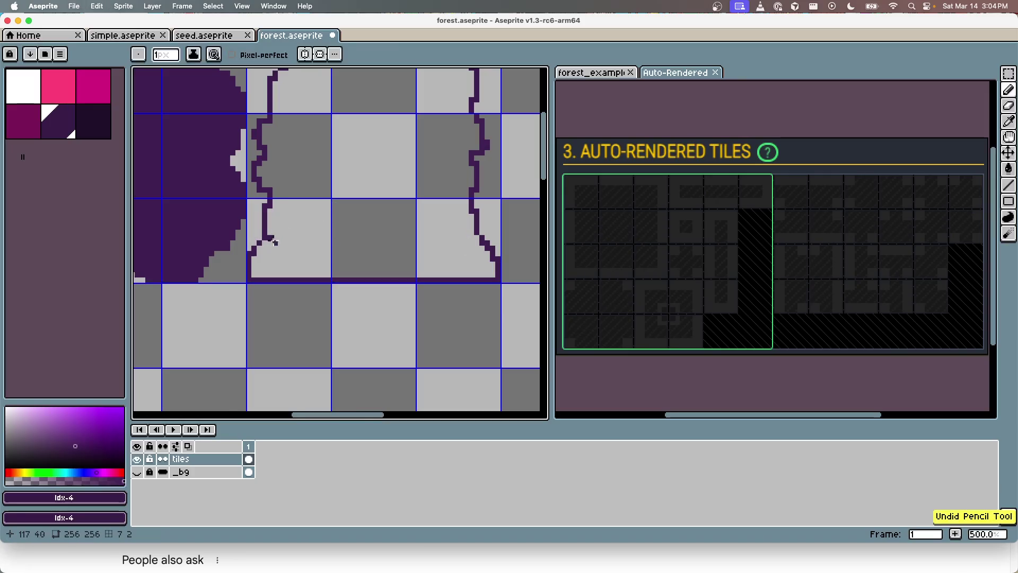
pyautogui.scroll(2, 269, 245)
pyautogui.click(232, 55)
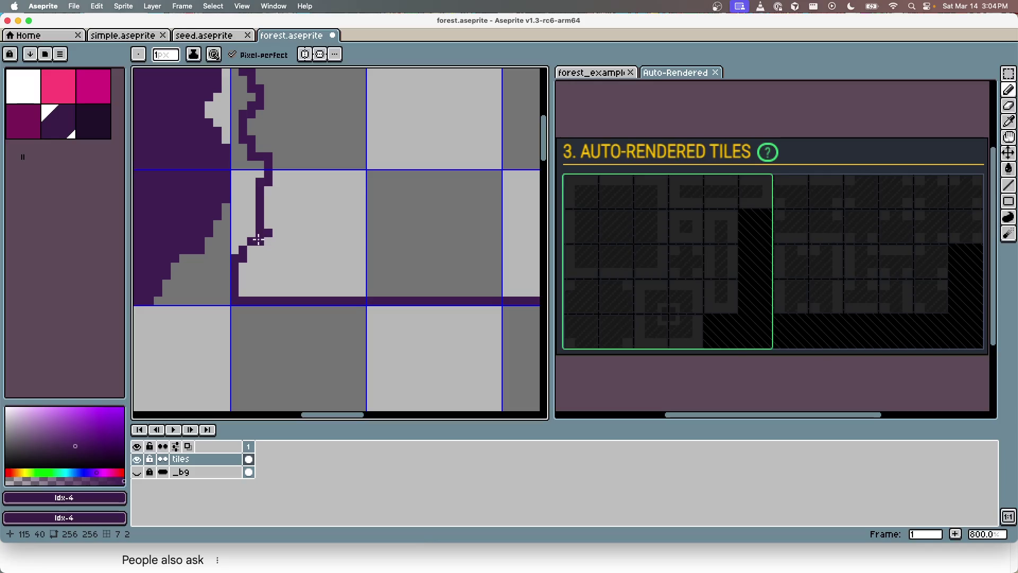
pyautogui.scroll(-4, 318, 199)
pyautogui.press('super+z')
pyautogui.press('super+z')
pyautogui.press('super+z')
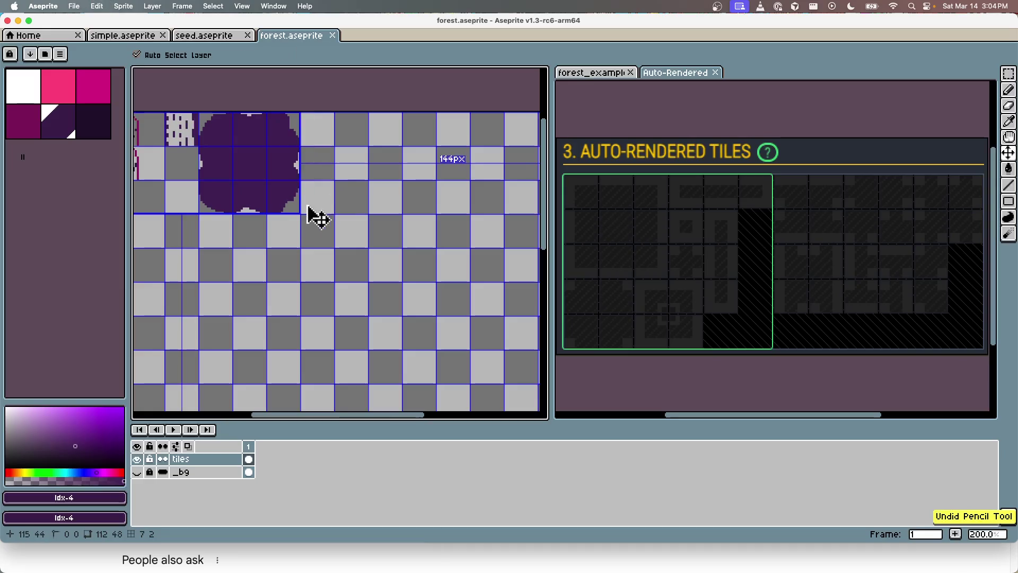
# Draw a horizontal base line across the bottom and a vertical side line up from it
pyautogui.scroll(4, 314, 217)
pyautogui.hscroll(3, 328, 191)
pyautogui.moveTo(164, 208); pyautogui.dragTo(459, 205)
pyautogui.scroll(5, 277, 230)
pyautogui.hscroll(-3, 277, 230)
pyautogui.moveTo(266, 300)
pyautogui.mouseDown()
pyautogui.moveTo(264, 264)
pyautogui.moveTo(298, 234)
pyautogui.mouseUp()
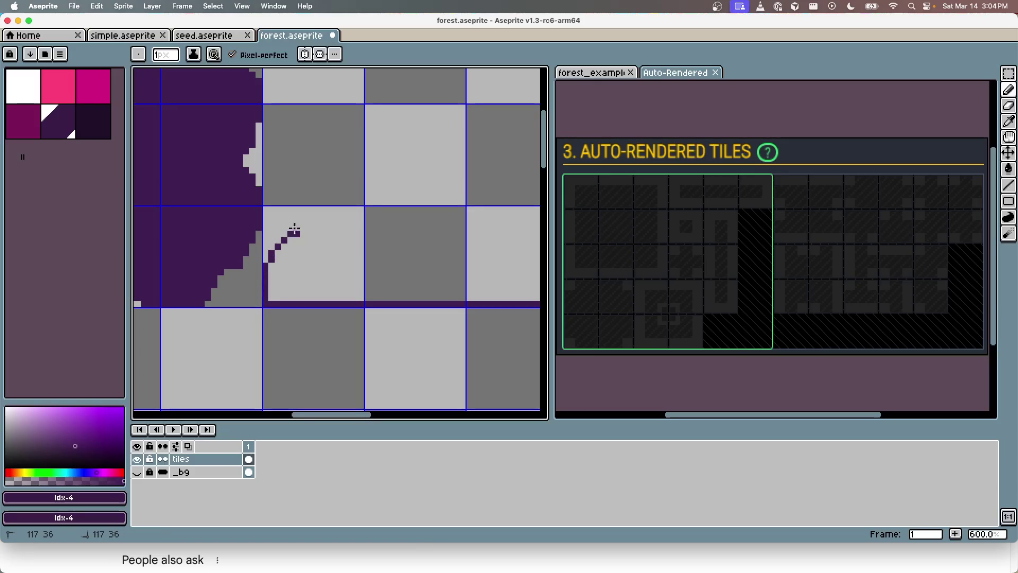
pyautogui.moveTo(297, 147); pyautogui.dragTo(316, 191)
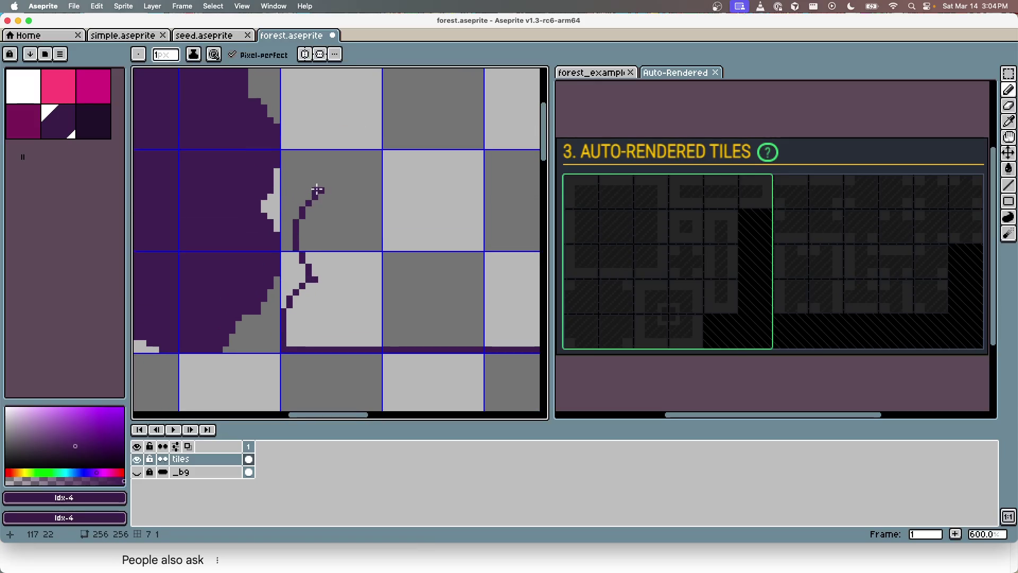
pyautogui.moveTo(312, 126)
pyautogui.mouseDown()
pyautogui.moveTo(345, 106)
pyautogui.moveTo(326, 167)
pyautogui.moveTo(376, 170)
pyautogui.mouseUp()
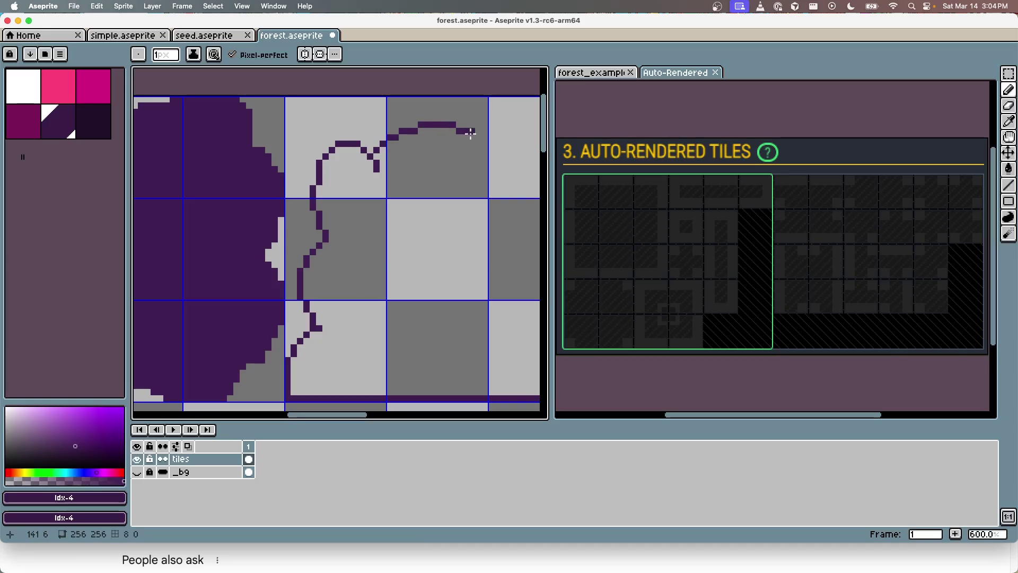
pyautogui.moveTo(491, 122); pyautogui.dragTo(368, 162)
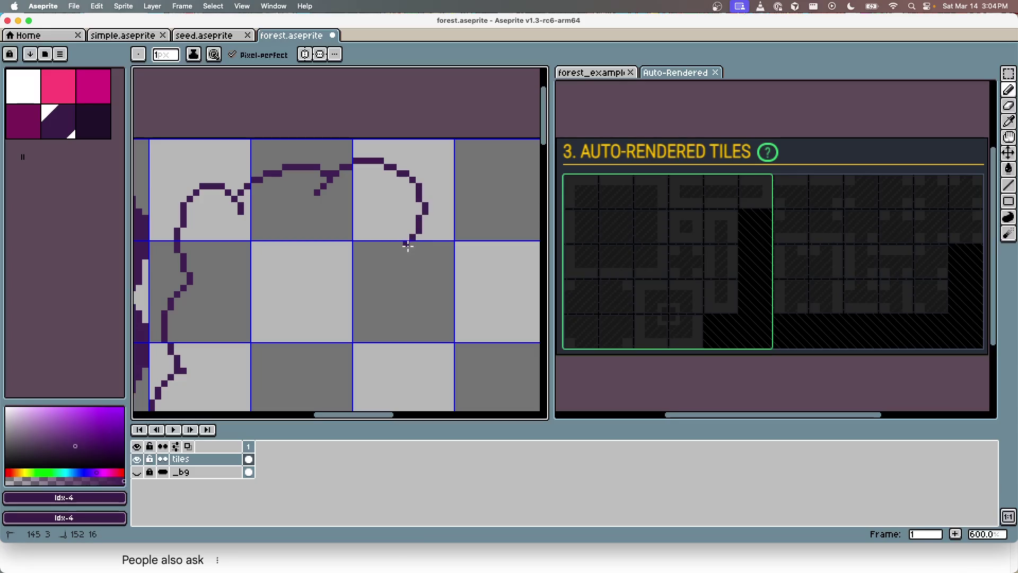
# Finish the crown's top curve, extend the right side to the bottom edge, and add a dot
pyautogui.moveTo(402, 254); pyautogui.dragTo(404, 251)
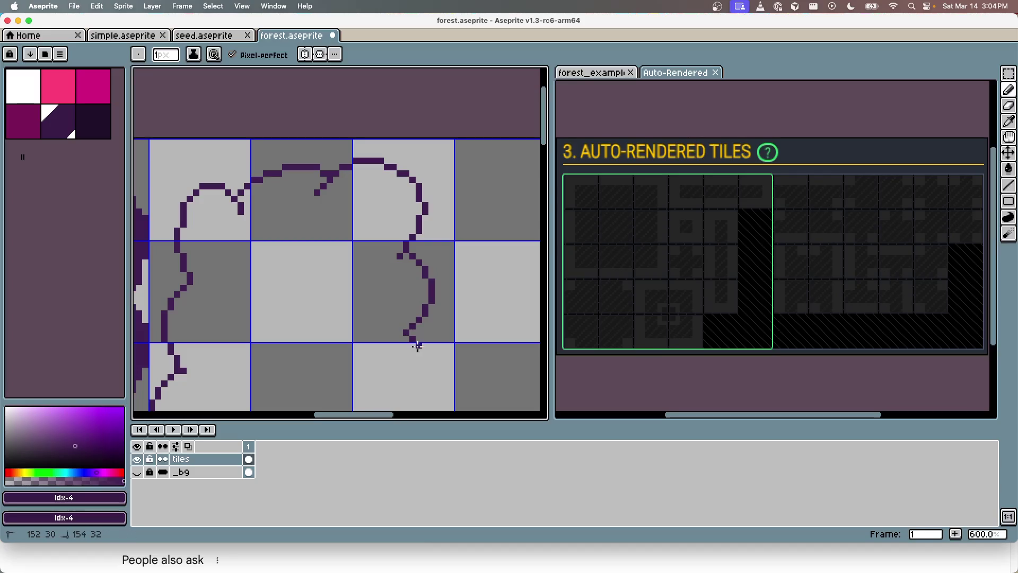
pyautogui.scroll(-3, 419, 312)
pyautogui.moveTo(396, 237)
pyautogui.mouseDown()
pyautogui.moveTo(379, 270)
pyautogui.moveTo(410, 276)
pyautogui.mouseUp()
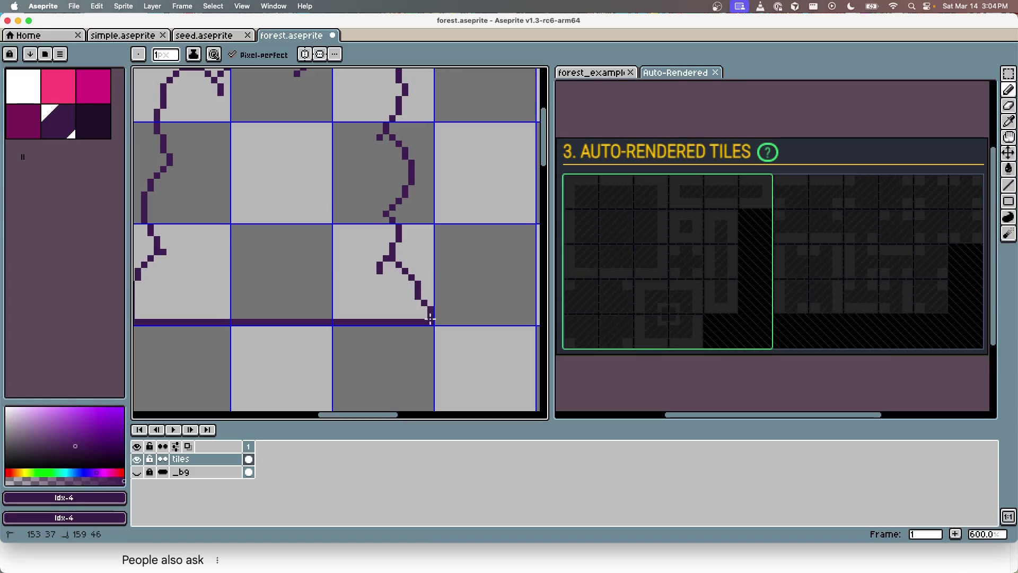
pyautogui.hscroll(-2, 381, 283)
pyautogui.scroll(1, 381, 284)
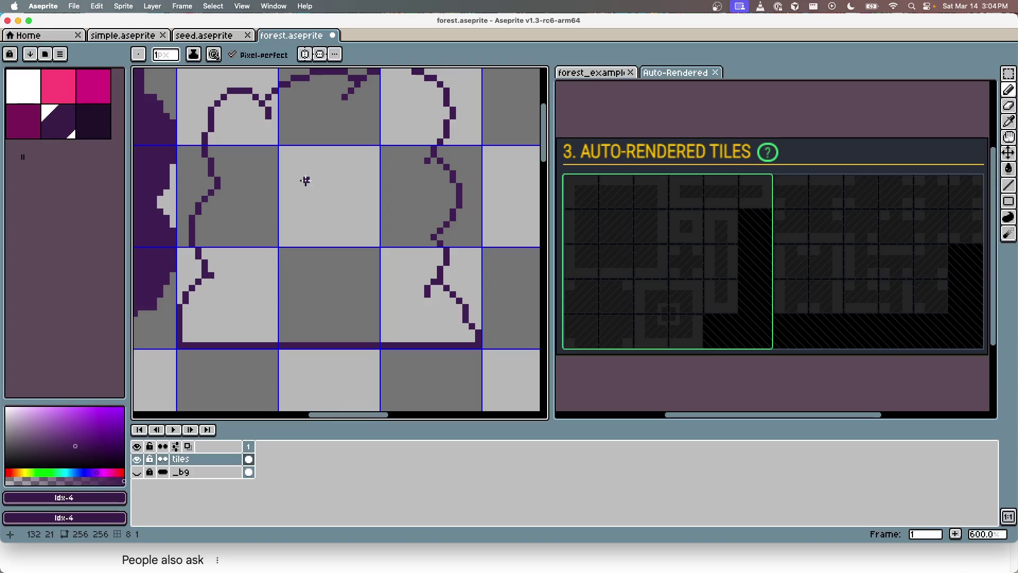
pyautogui.moveTo(310, 188); pyautogui.dragTo(307, 199)
# Finish the small dot mark inside the bush and save forest.aseprite
pyautogui.click(402, 198)
pyautogui.hscroll(-2, 359, 335)
pyautogui.scroll(2, 359, 334)
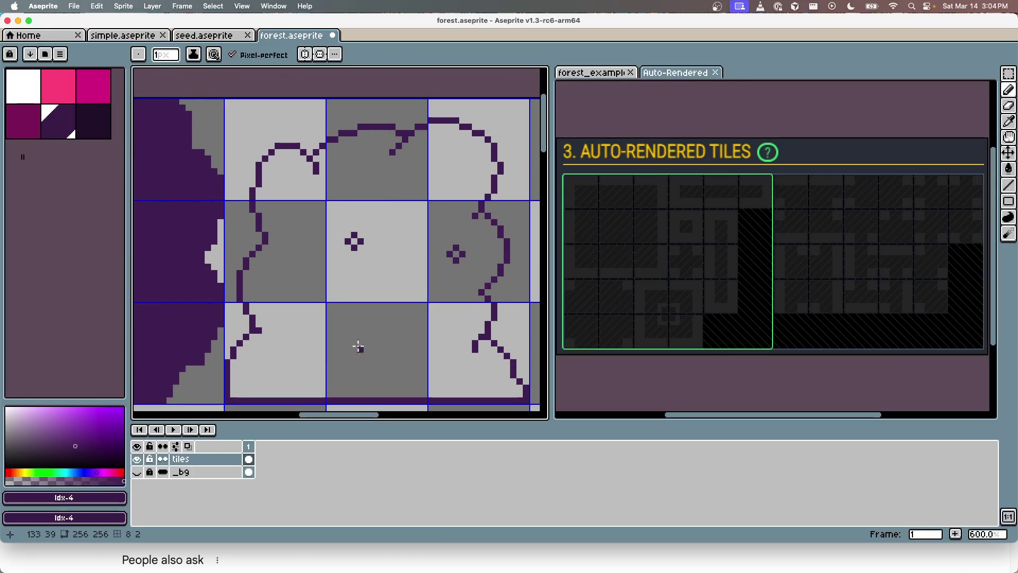
pyautogui.scroll(-3, 357, 227)
pyautogui.scroll(-3, 356, 228)
pyautogui.scroll(2, 351, 252)
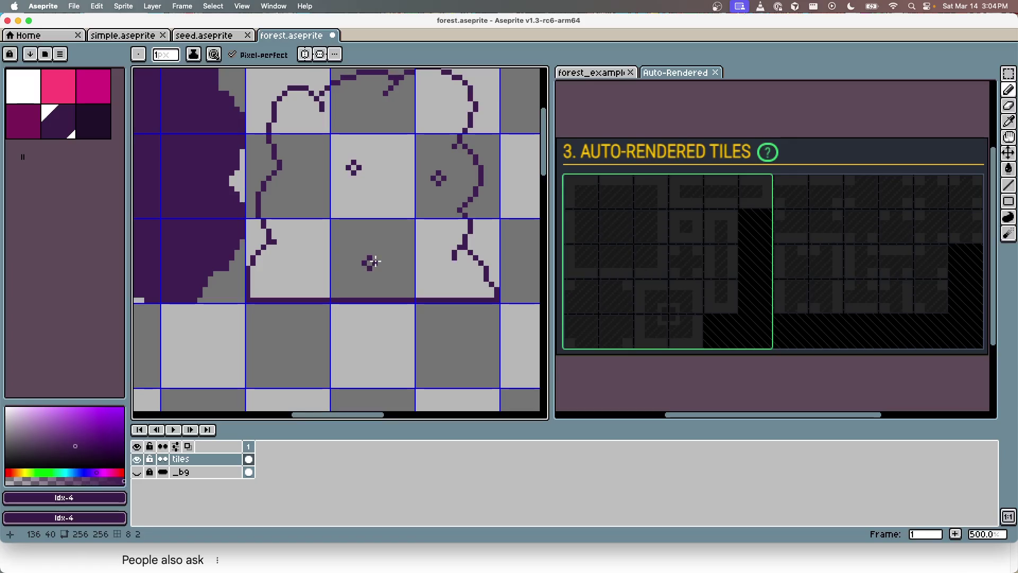
pyautogui.press('super+s')
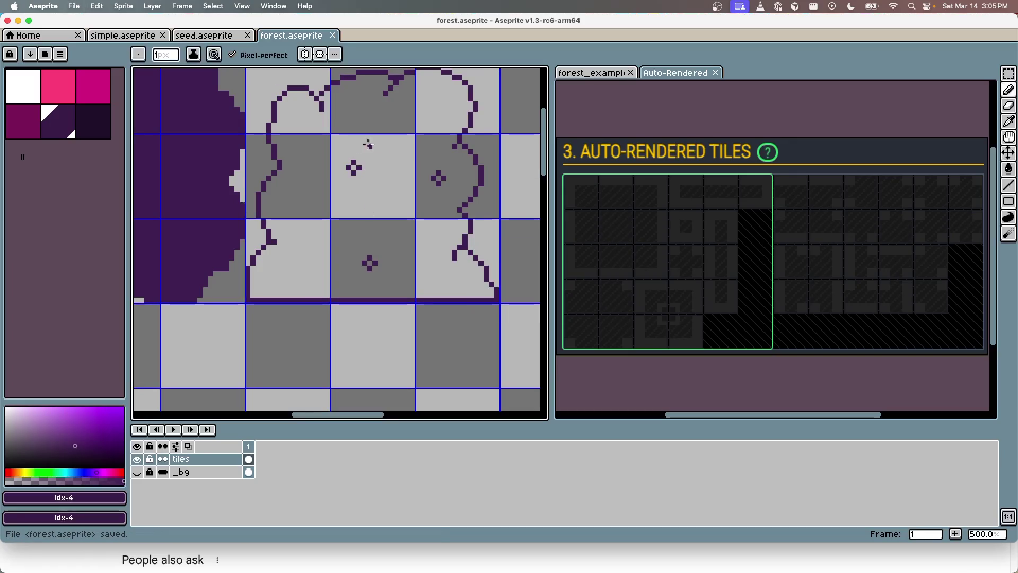
pyautogui.scroll(-1, 364, 144)
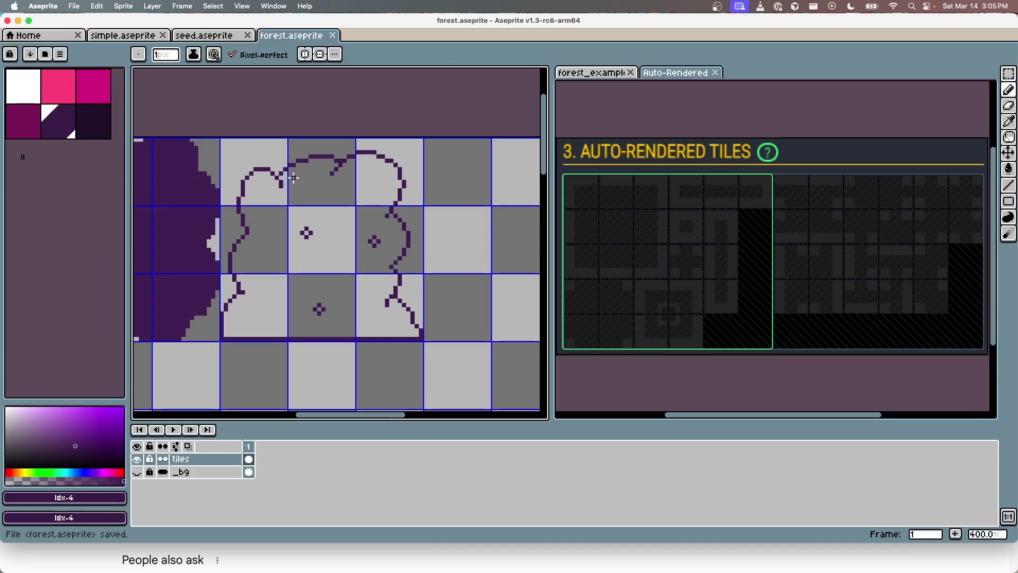
# Switch between desktops to compare the bush drawing with the level, ending in LDtk
pyautogui.hotkey('ctrl', 'Left')
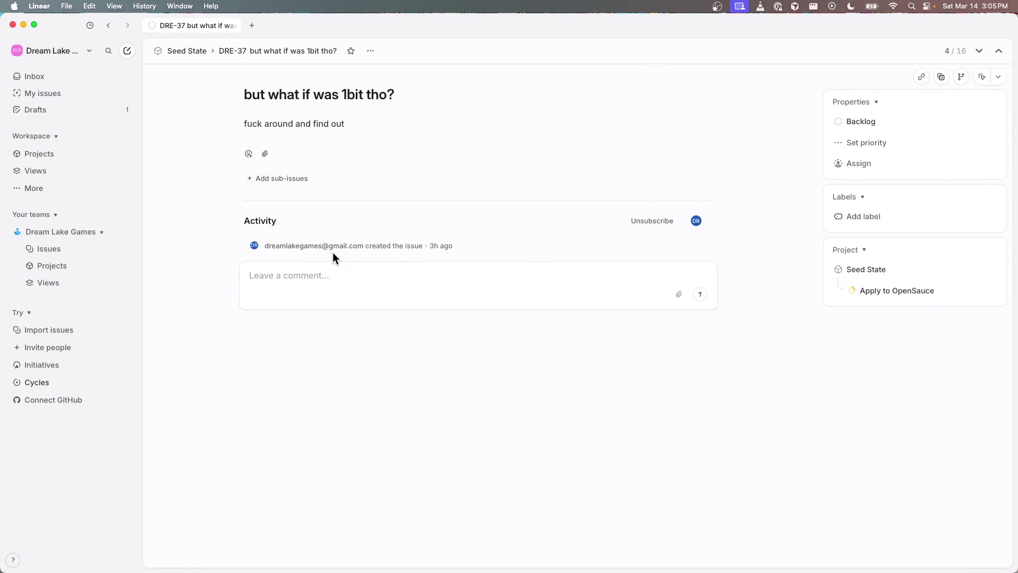
pyautogui.hotkey('ctrl', 'Right')
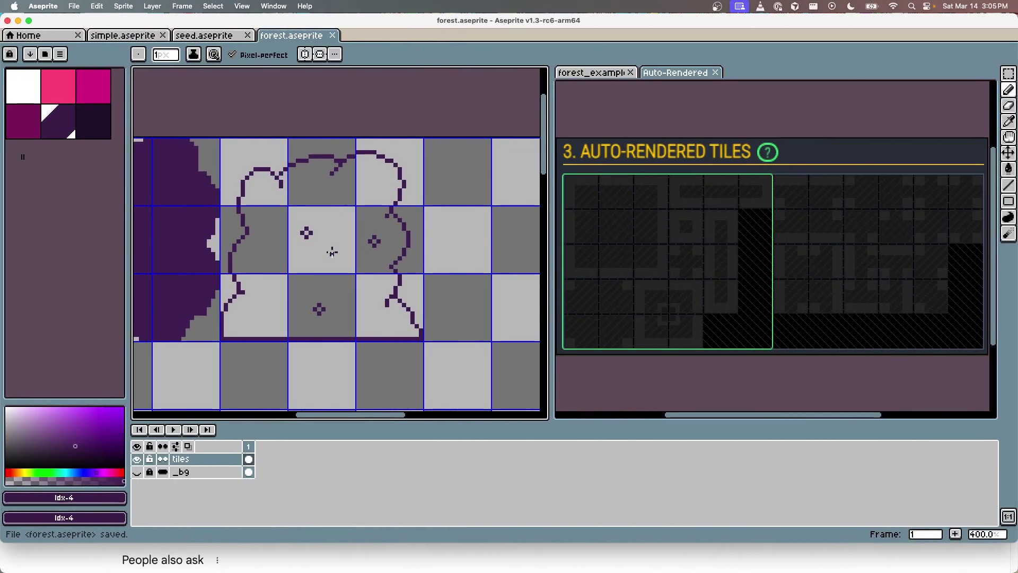
pyautogui.scroll(2, 364, 192)
pyautogui.hscroll(-2, 363, 193)
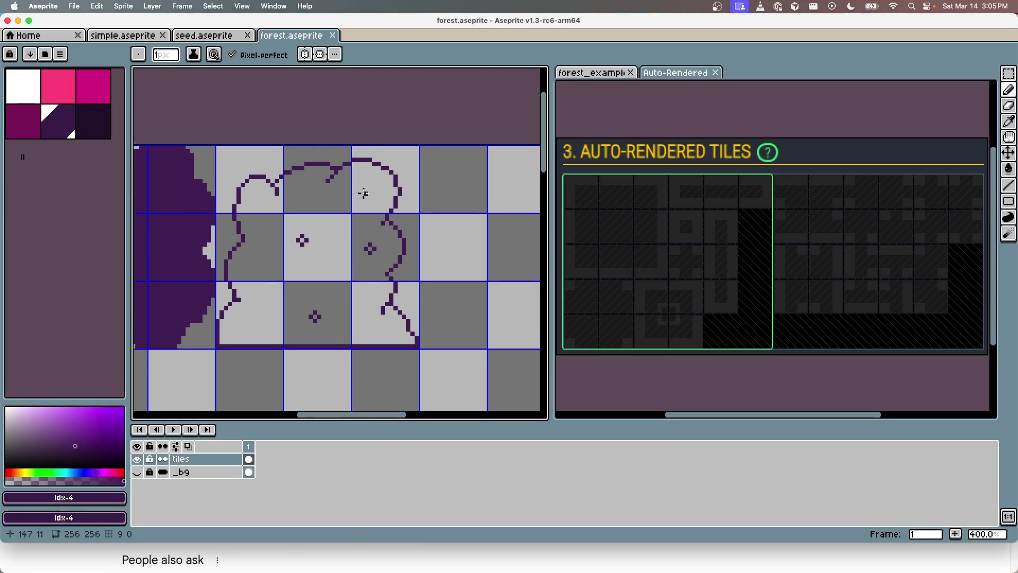
pyautogui.scroll(-2, 364, 192)
pyautogui.hotkey('ctrl', 'Right')
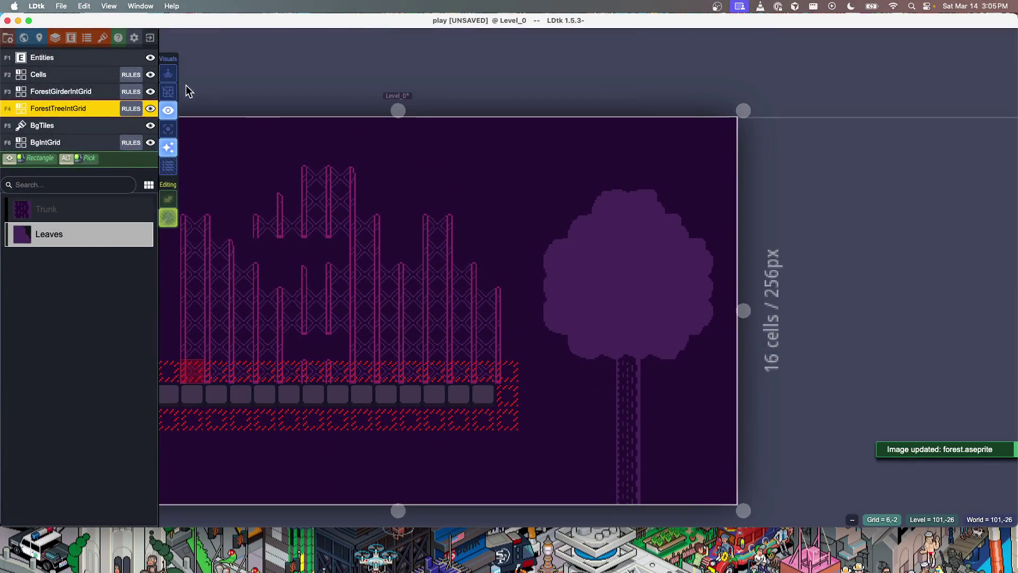
pyautogui.hotkey('ctrl', 'Left')
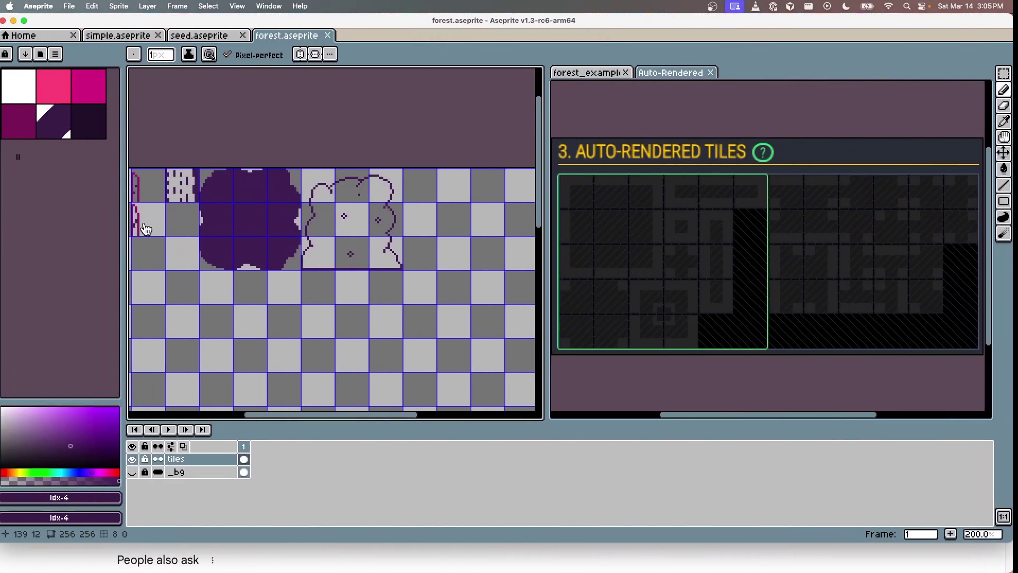
pyautogui.hotkey('ctrl', 'Right')
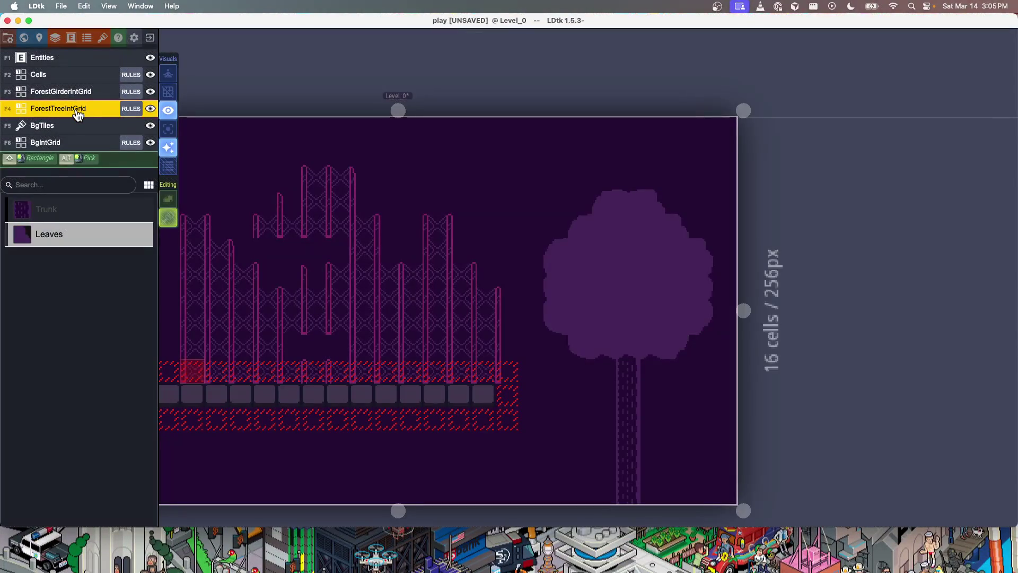
# Add a new Integer Grid layer named ForestFarbackIntGrid in the project layers
pyautogui.click(55, 38)
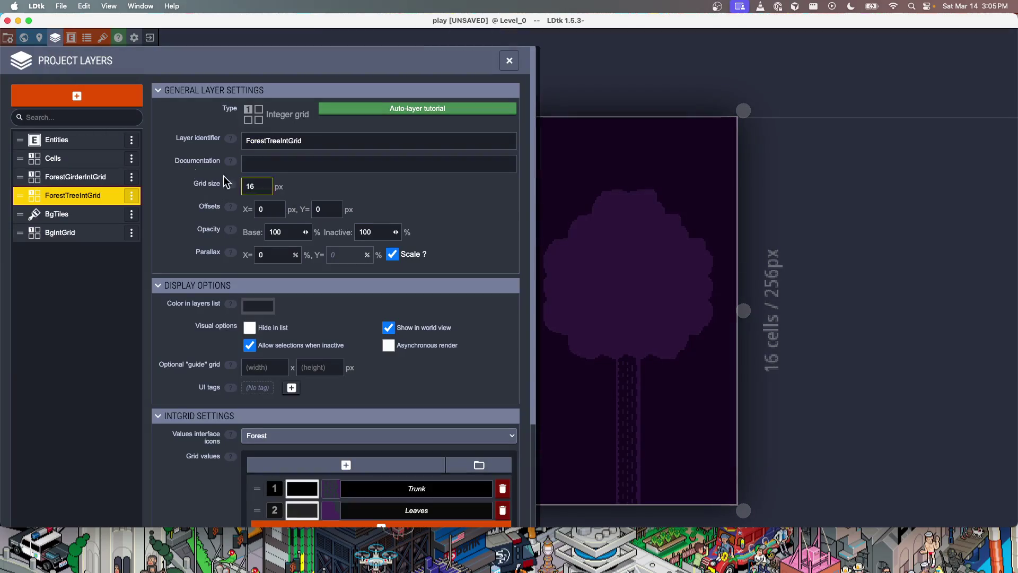
pyautogui.click(80, 94)
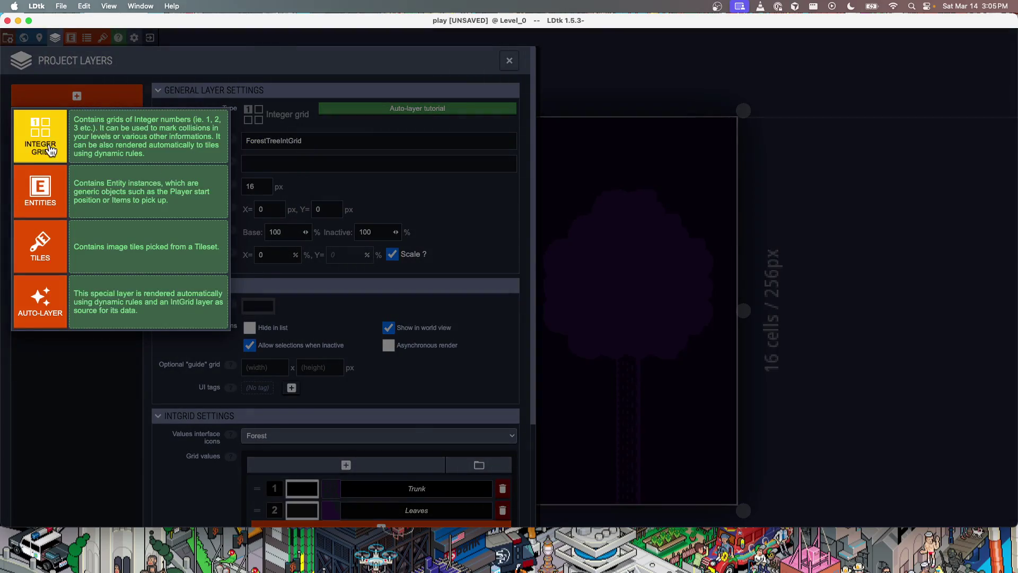
pyautogui.click(93, 151)
pyautogui.write('ForestFarB')
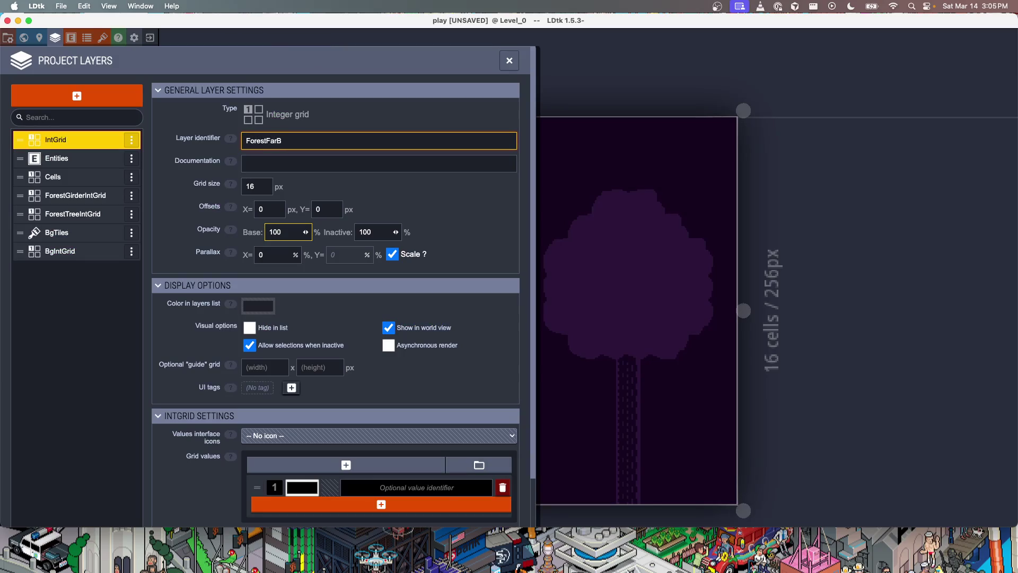
pyautogui.press('BackSpace')
pyautogui.write('backIntGrid')
pyautogui.press('Return')
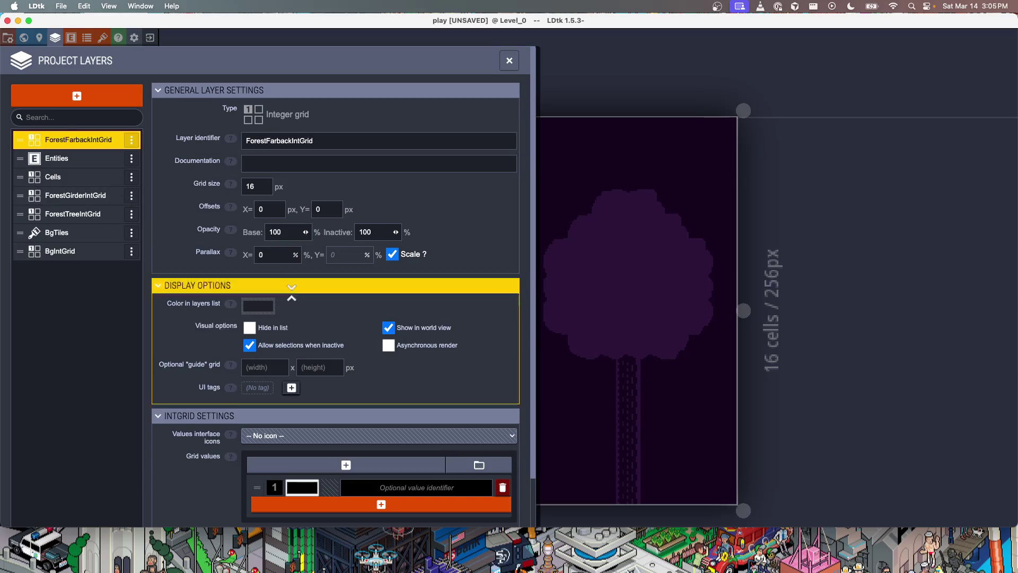
# Move ForestFarbackIntGrid below ForestTreeIntGrid and name its first grid value Bush
pyautogui.moveTo(68, 141); pyautogui.dragTo(73, 215)
pyautogui.scroll(-2, 281, 274)
pyautogui.scroll(-1, 281, 274)
pyautogui.click(387, 433)
pyautogui.write('Bush')
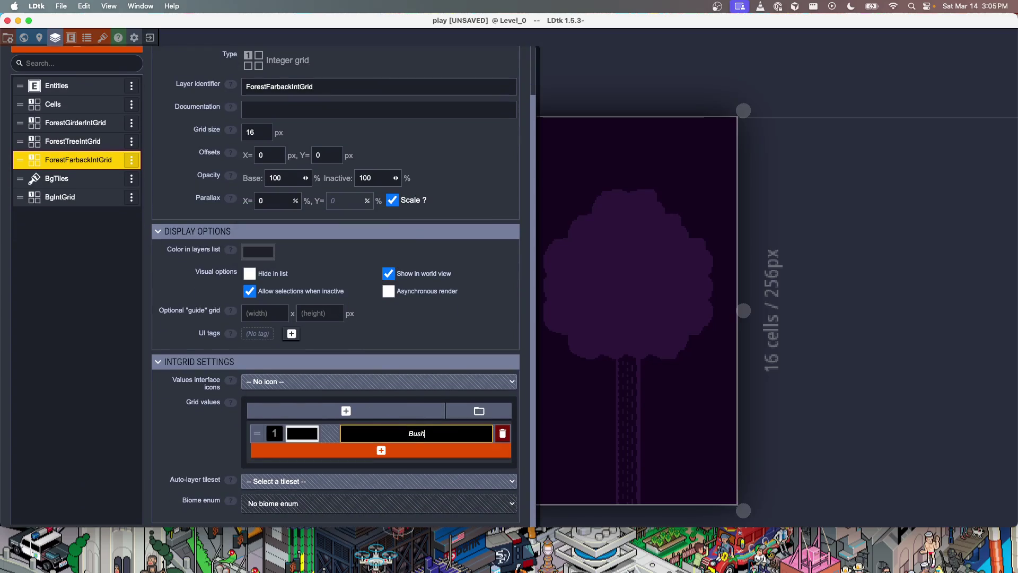
pyautogui.click(341, 381)
pyautogui.click(305, 428)
# Fill the assistant's 3×3 slots with bush corner, arc and edge tiles, then create the Bush rules
pyautogui.click(460, 114)
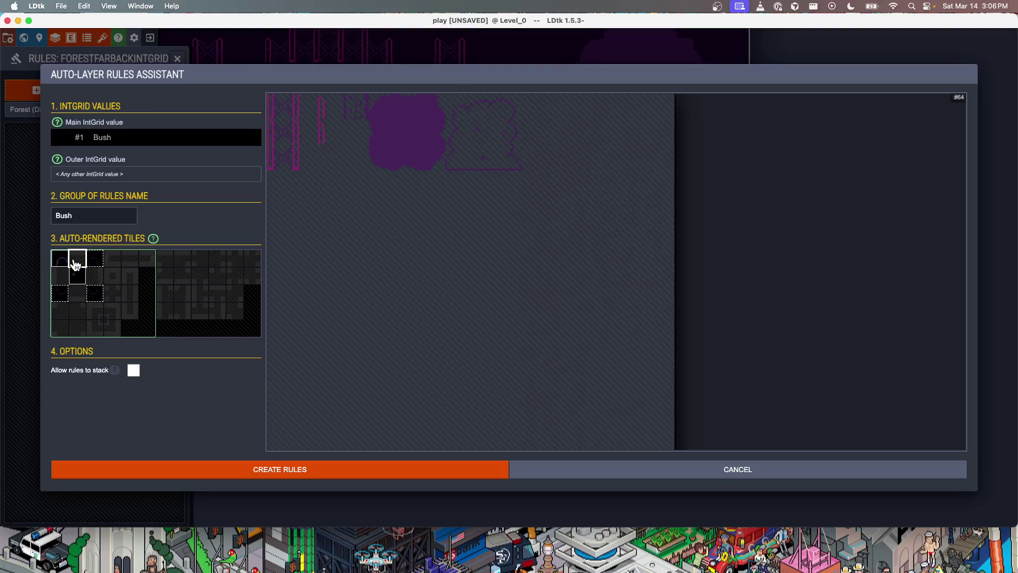
pyautogui.click(489, 113)
pyautogui.click(102, 261)
pyautogui.click(96, 279)
pyautogui.click(508, 136)
pyautogui.click(95, 291)
pyautogui.click(510, 157)
pyautogui.click(77, 292)
pyautogui.click(482, 158)
pyautogui.click(60, 289)
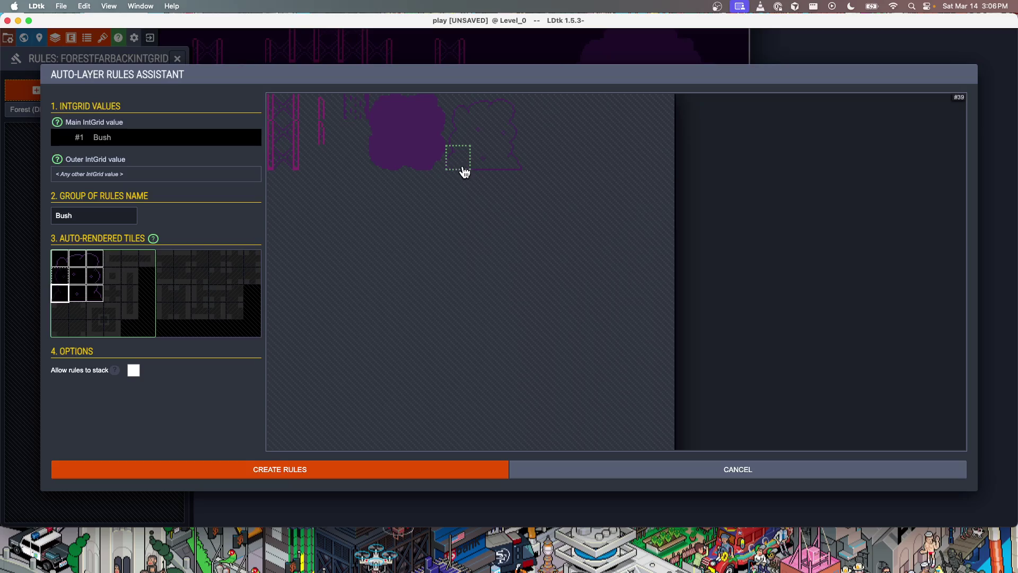
pyautogui.click(60, 276)
pyautogui.click(459, 146)
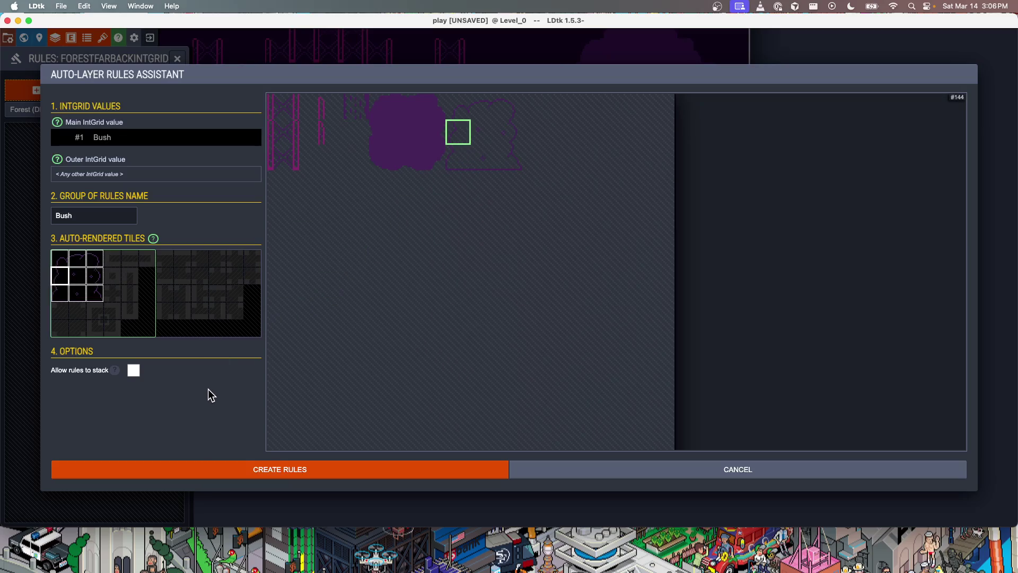
pyautogui.click(316, 470)
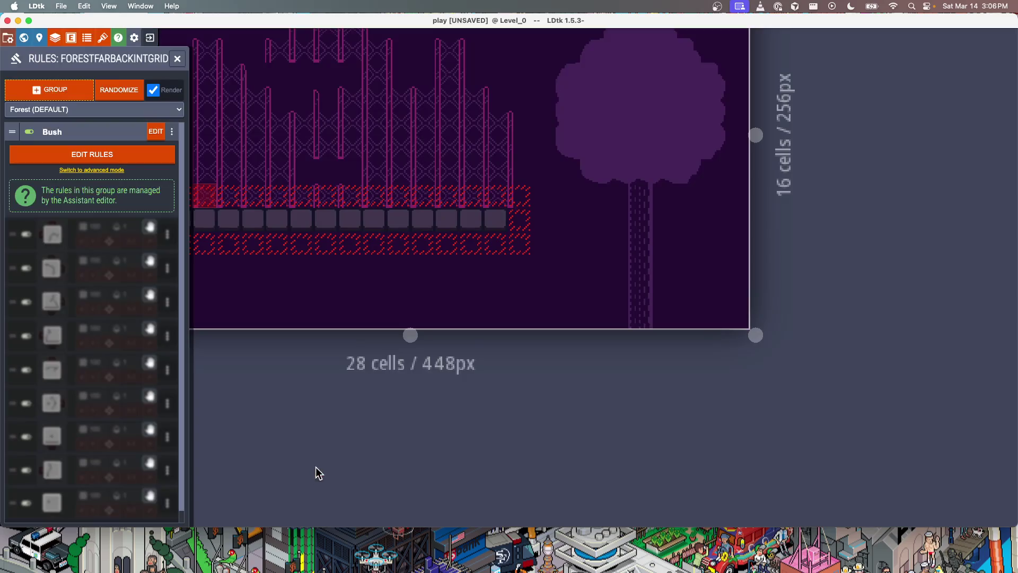
# Collapse the Bush rule group and close the Rules panel
pyautogui.click(79, 134)
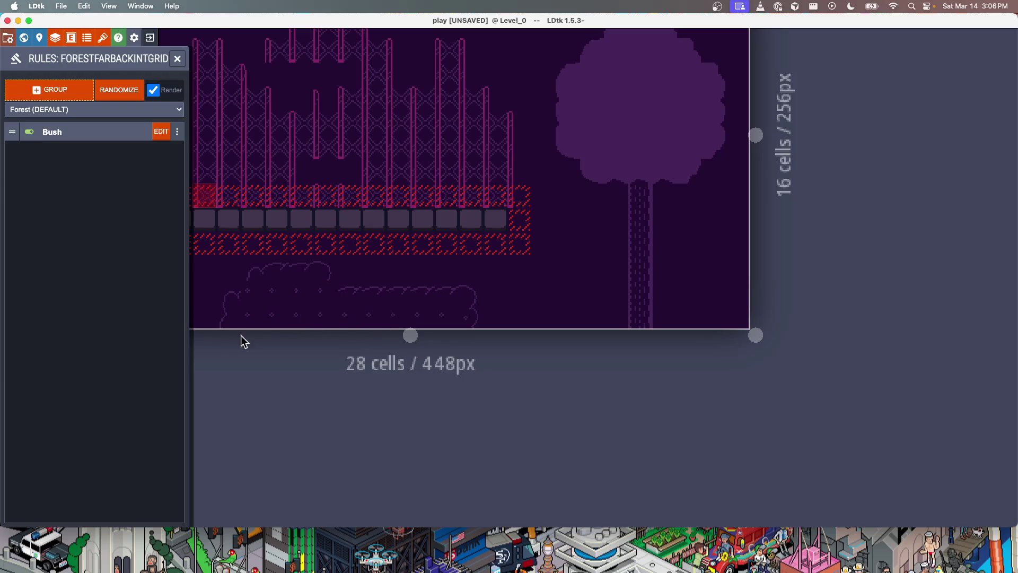
pyautogui.hscroll(-3, 412, 266)
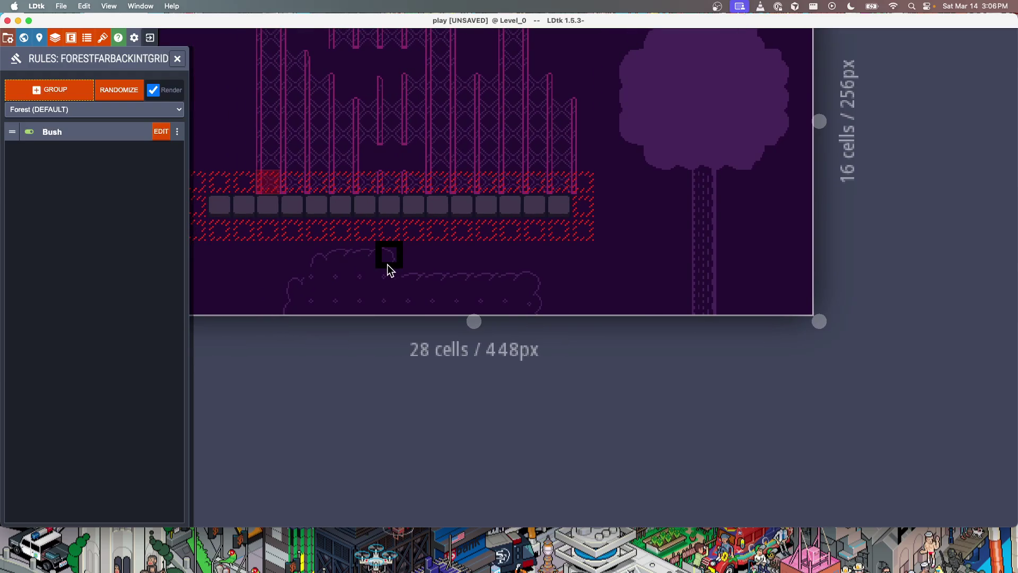
pyautogui.press('w')
pyautogui.press('w')
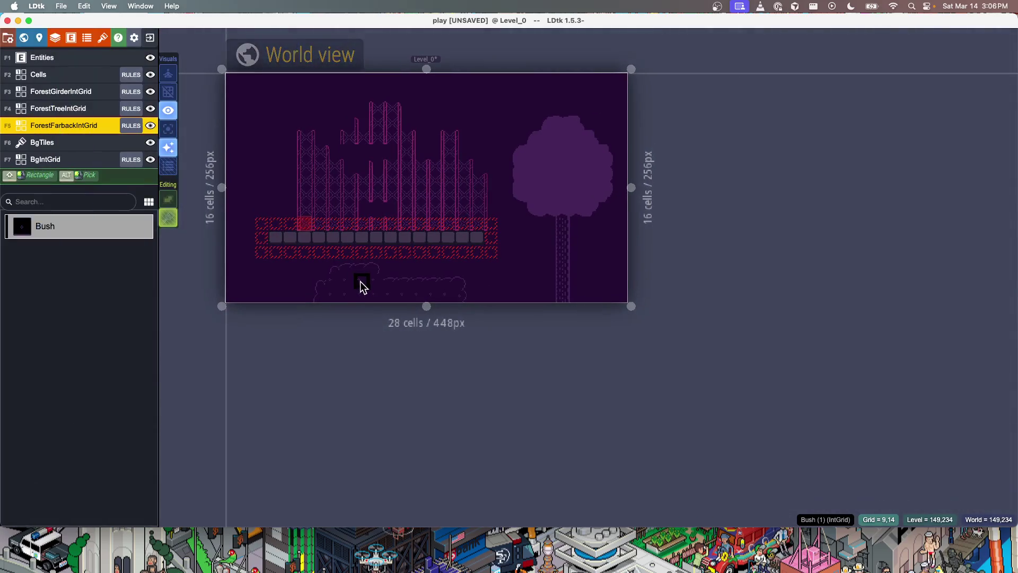
# Zoom in to inspect the bush outline and paint a Bush cell beside the tree trunk
pyautogui.scroll(2, 421, 287)
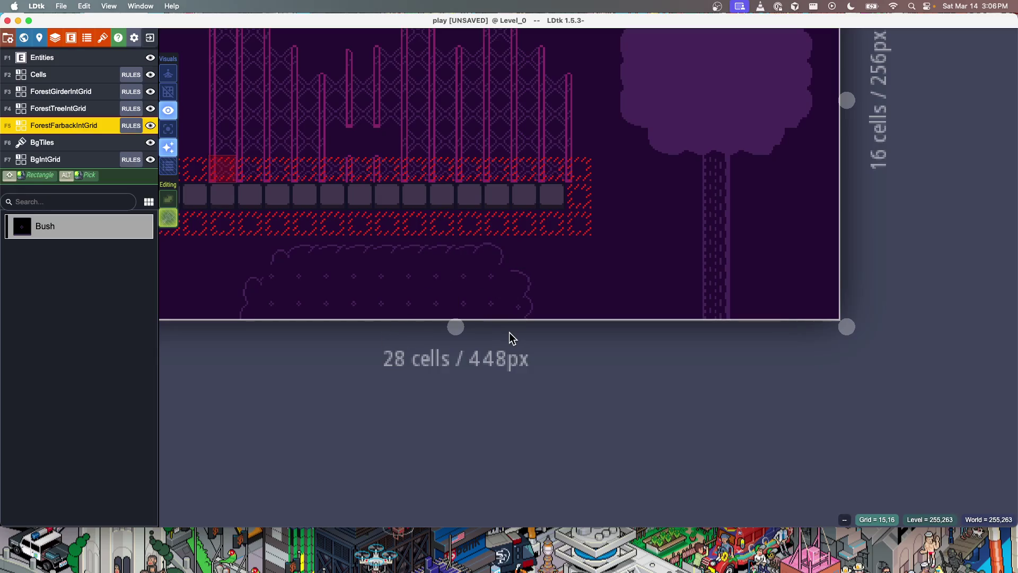
pyautogui.scroll(5, 462, 279)
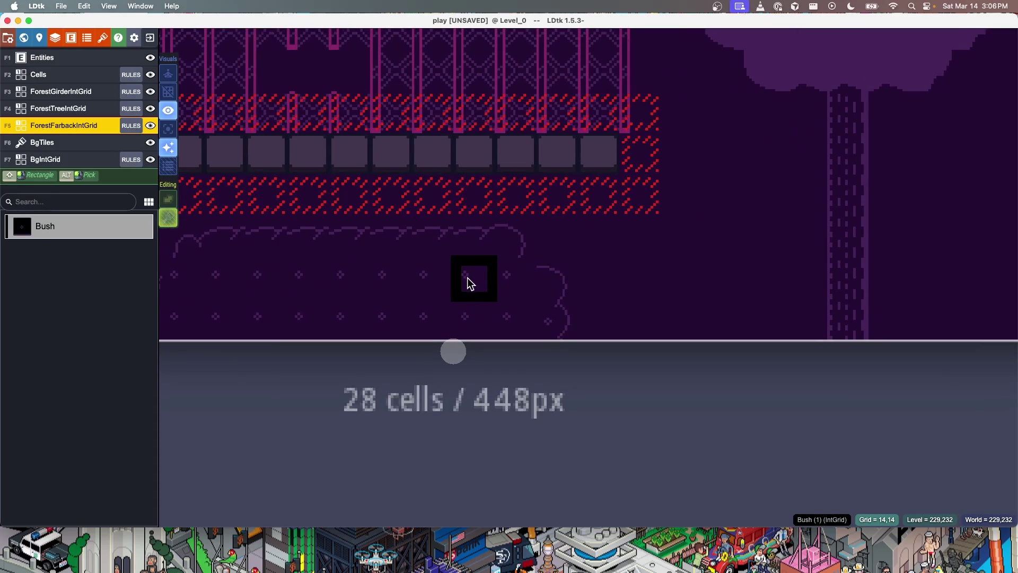
pyautogui.scroll(7, 629, 273)
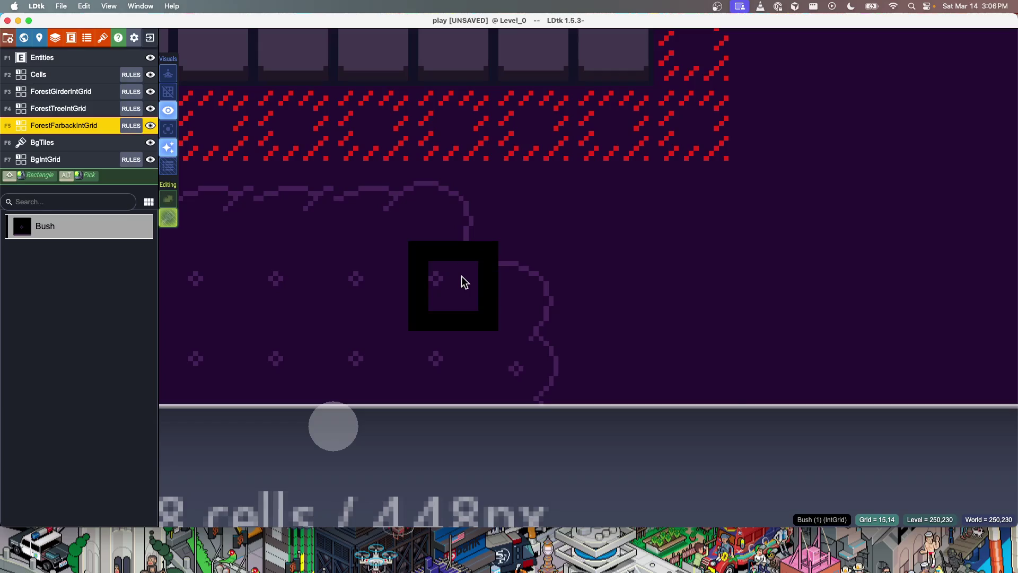
pyautogui.scroll(-5, 532, 340)
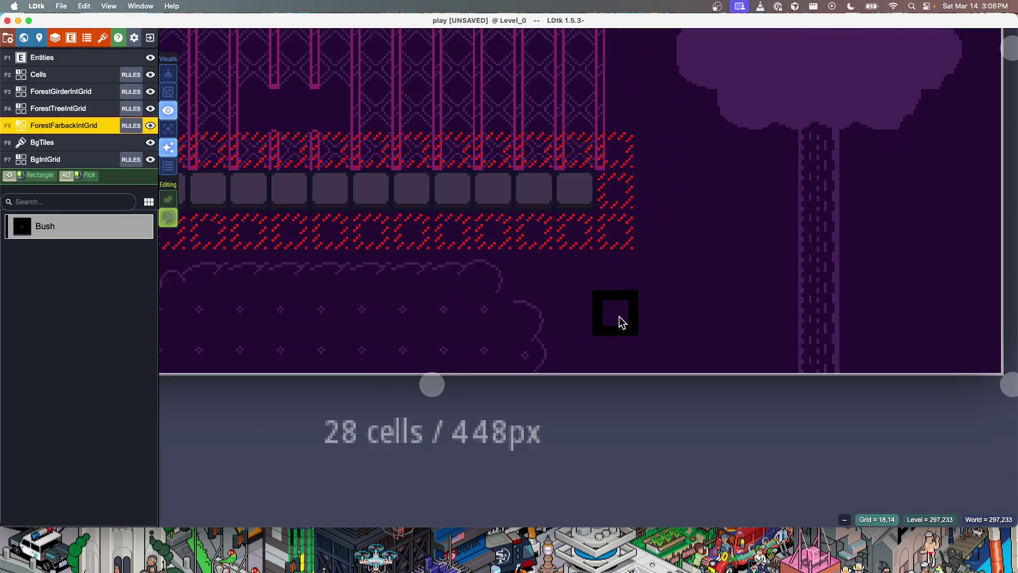
pyautogui.scroll(-5, 615, 324)
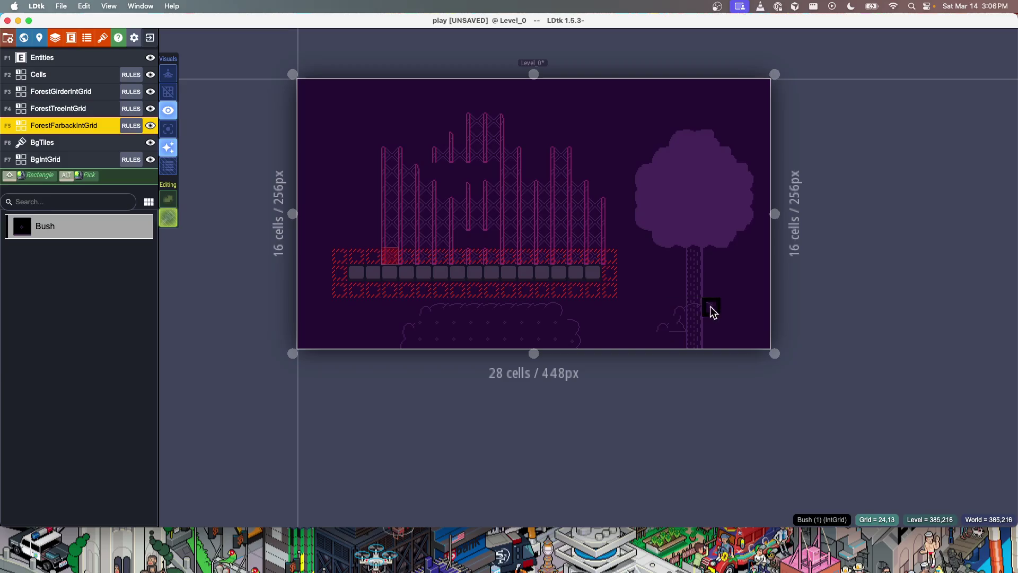
pyautogui.click(698, 314)
# Paint Bush cells along the bottom rows from the trunk to the level's left edge
pyautogui.click(673, 347)
pyautogui.moveTo(628, 342)
pyautogui.mouseDown()
pyautogui.moveTo(599, 343)
pyautogui.moveTo(650, 325)
pyautogui.moveTo(647, 311)
pyautogui.mouseUp()
pyautogui.moveTo(425, 341)
pyautogui.mouseDown()
pyautogui.moveTo(387, 313)
pyautogui.moveTo(295, 346)
pyautogui.mouseUp()
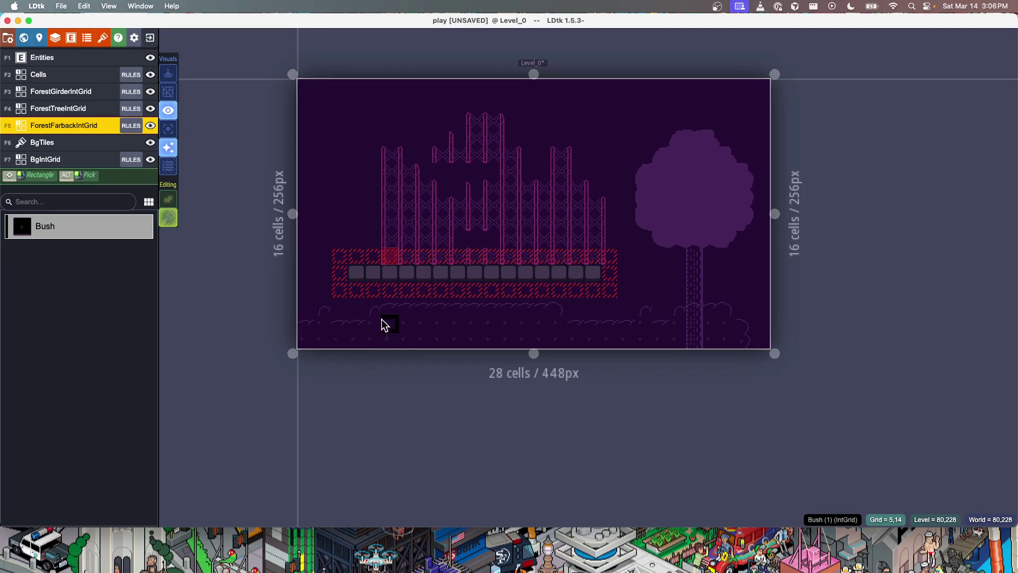
pyautogui.moveTo(339, 308); pyautogui.dragTo(407, 345)
pyautogui.moveTo(400, 304)
pyautogui.mouseDown()
pyautogui.moveTo(420, 339)
pyautogui.moveTo(496, 313)
pyautogui.mouseUp()
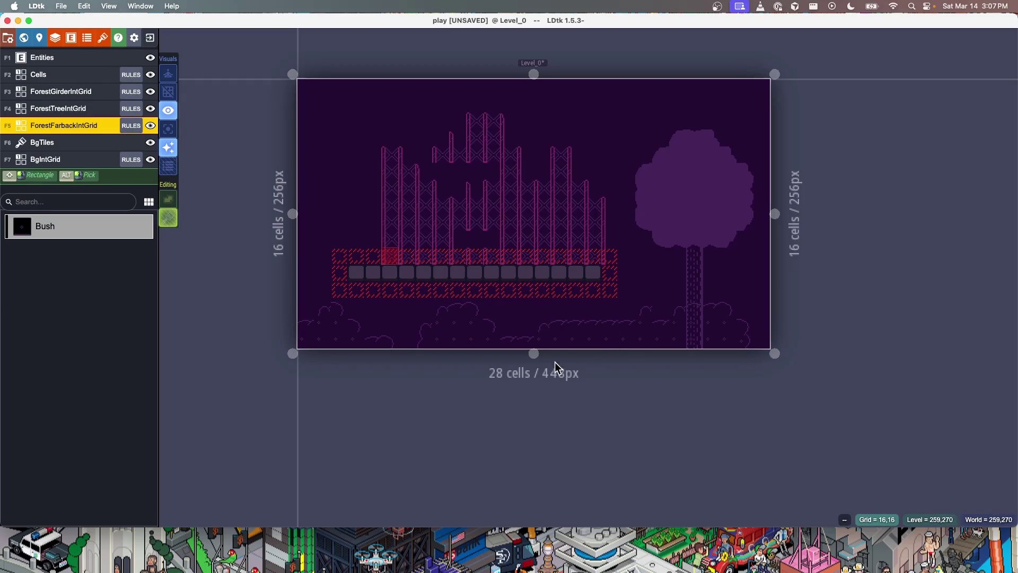
# Make the level 21 cells tall, fill the new bottom strip with bushes, and save
pyautogui.moveTo(533, 353); pyautogui.dragTo(533, 441)
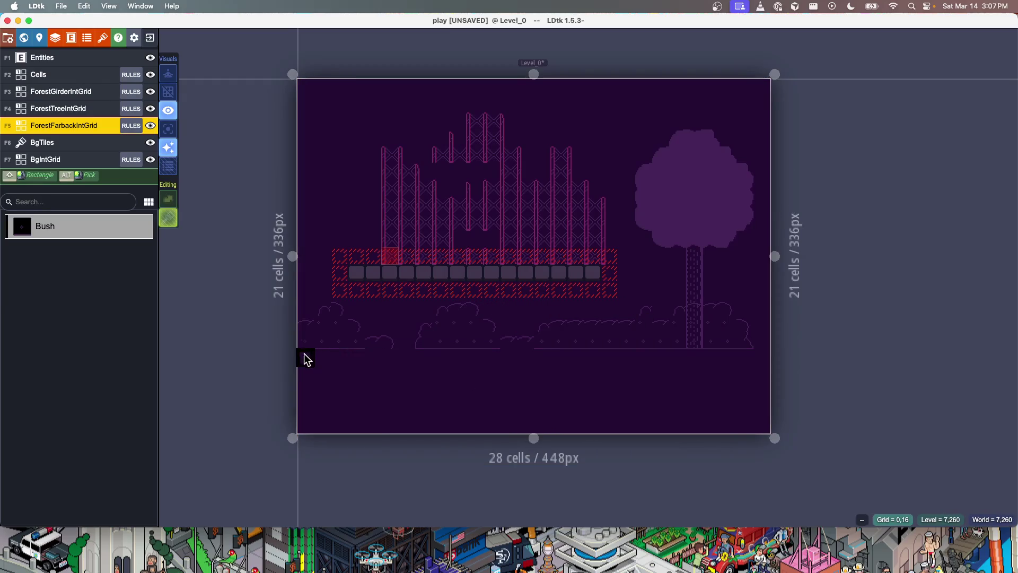
pyautogui.click(320, 366)
pyautogui.moveTo(335, 374)
pyautogui.mouseDown()
pyautogui.moveTo(375, 379)
pyautogui.moveTo(406, 353)
pyautogui.moveTo(443, 358)
pyautogui.moveTo(394, 375)
pyautogui.mouseUp()
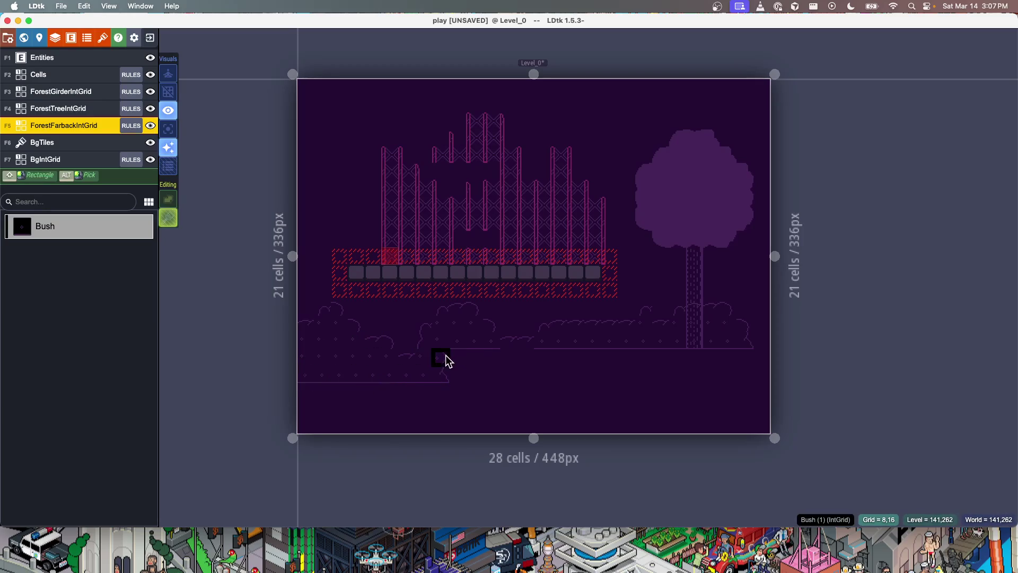
pyautogui.moveTo(455, 362); pyautogui.dragTo(674, 376)
pyautogui.moveTo(756, 371); pyautogui.dragTo(760, 365)
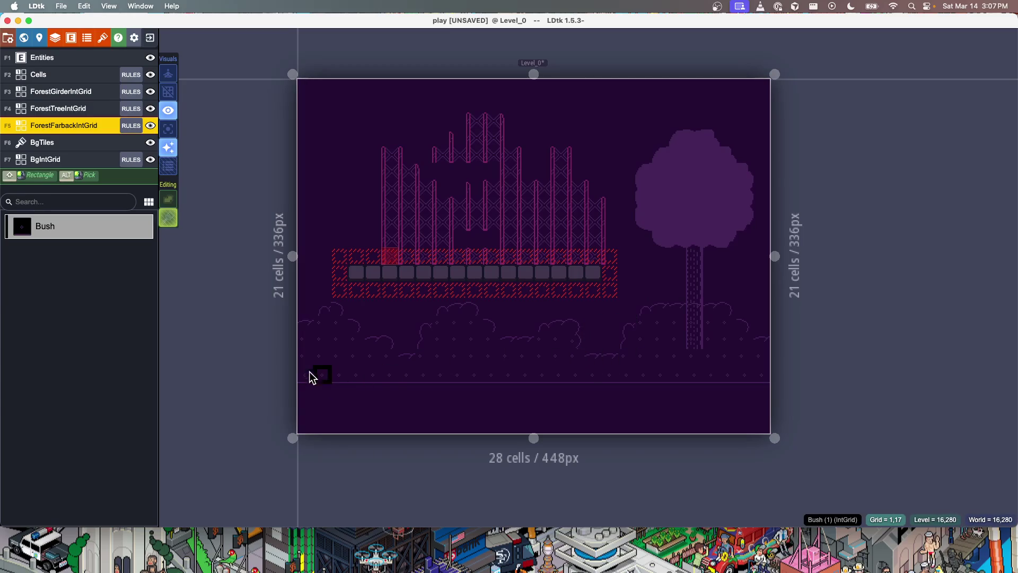
pyautogui.scroll(-1, 452, 372)
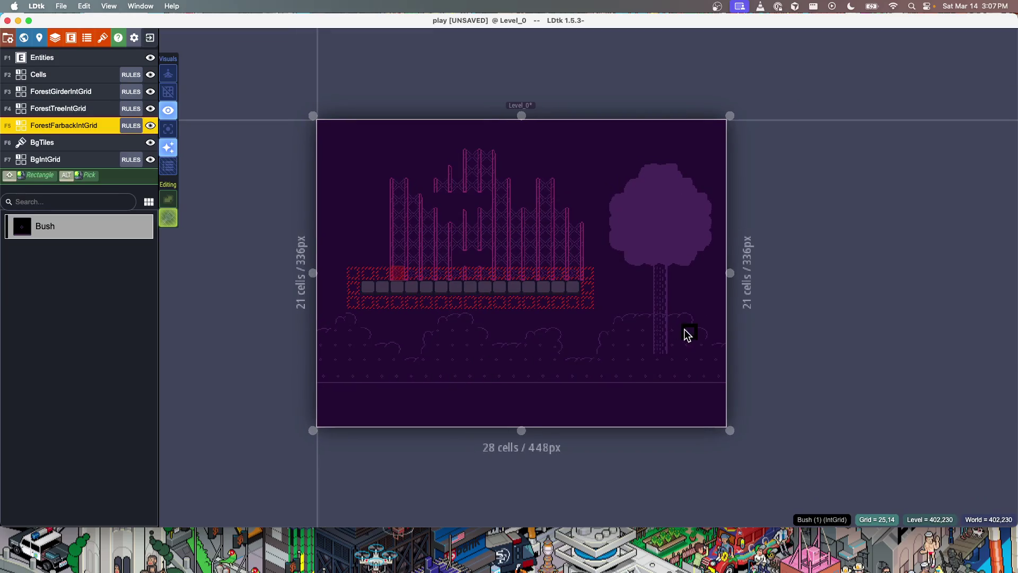
pyautogui.press('super+s')
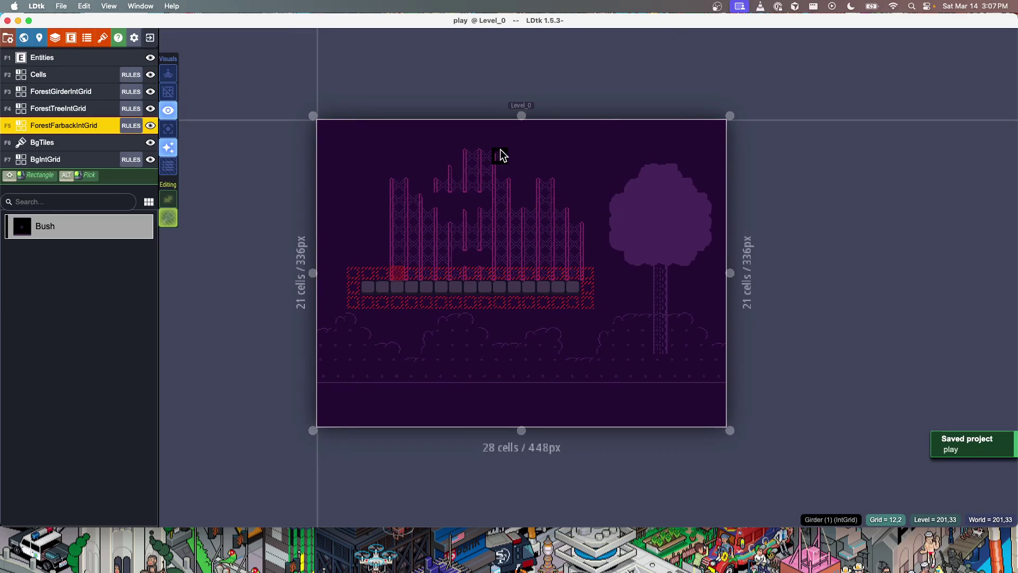
# In forest.aseprite, magic-wand the bush tile, fill it darkest purple, and save
pyautogui.press('super+Tab')
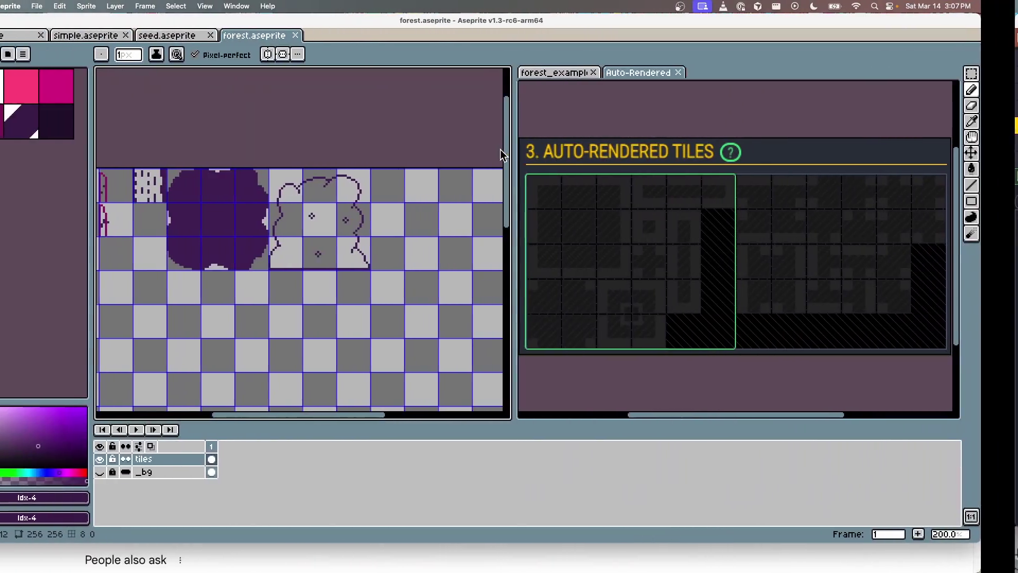
pyautogui.scroll(3, 296, 206)
pyautogui.press('w')
pyautogui.scroll(1, 236, 186)
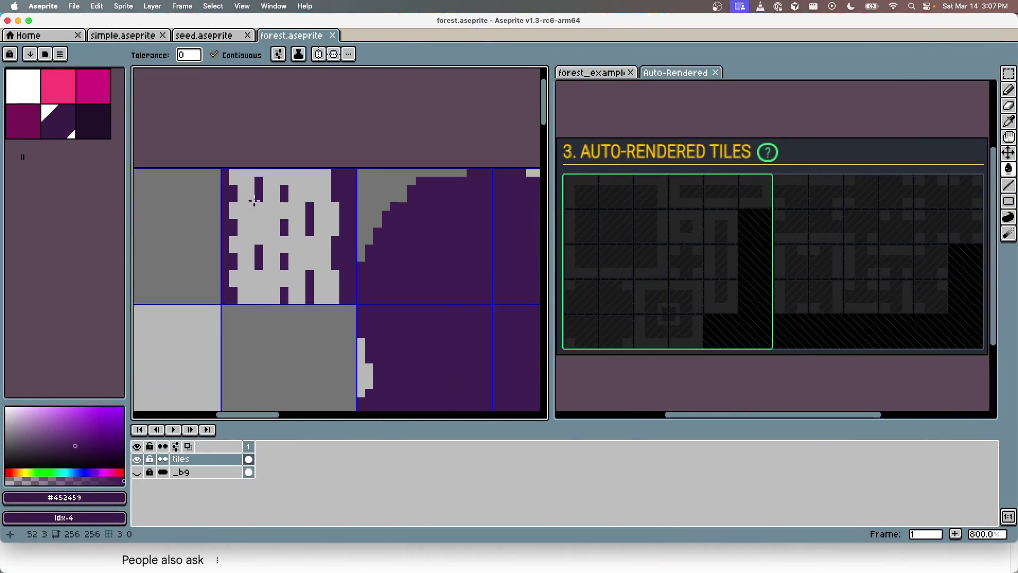
pyautogui.click(264, 275)
pyautogui.hotkey('ctrl', 'x')
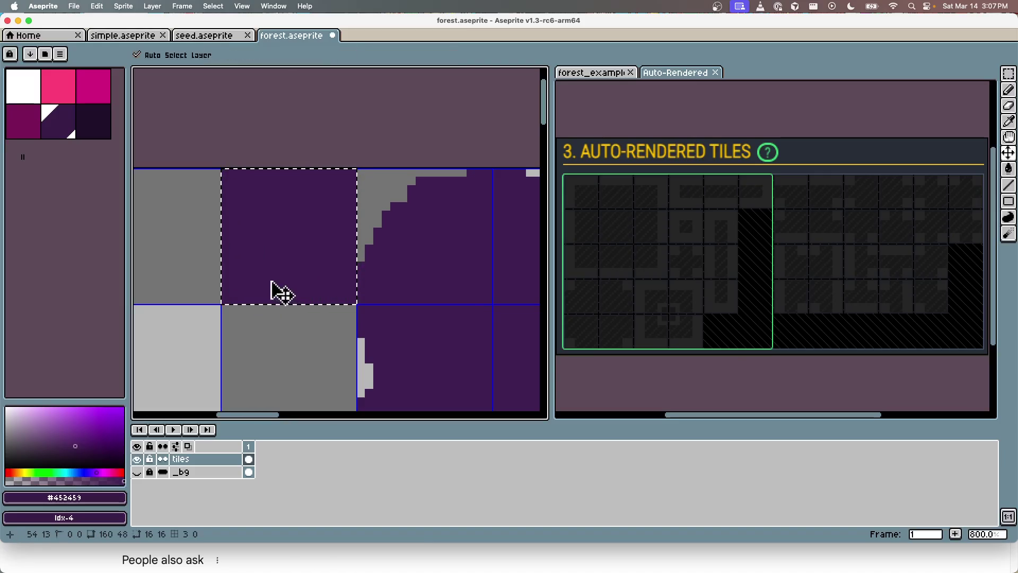
pyautogui.hotkey('ctrl', 'z')
pyautogui.press('g')
pyautogui.click(93, 121)
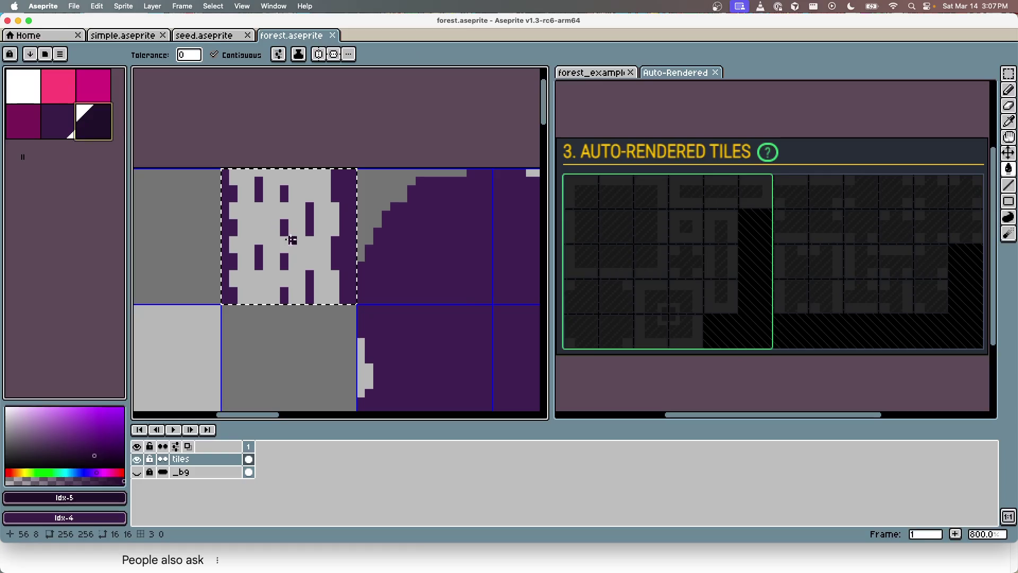
pyautogui.click(292, 241)
pyautogui.hotkey('ctrl', 's')
# Eyedrop the girder purple and fill a pixel of the girder tile with it
pyautogui.scroll(-6, 345, 302)
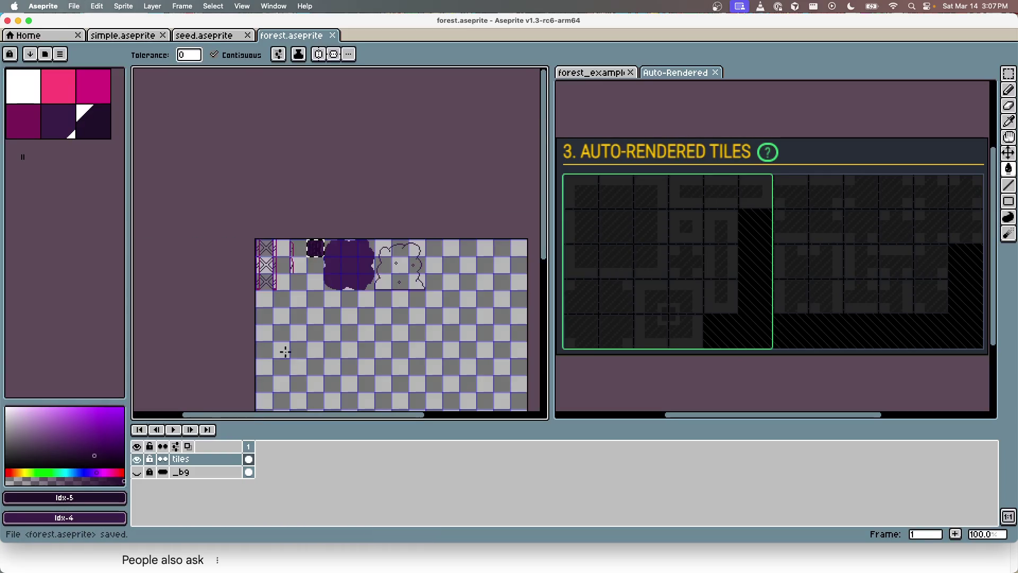
pyautogui.scroll(5, 286, 352)
pyautogui.press('i')
pyautogui.click(360, 229)
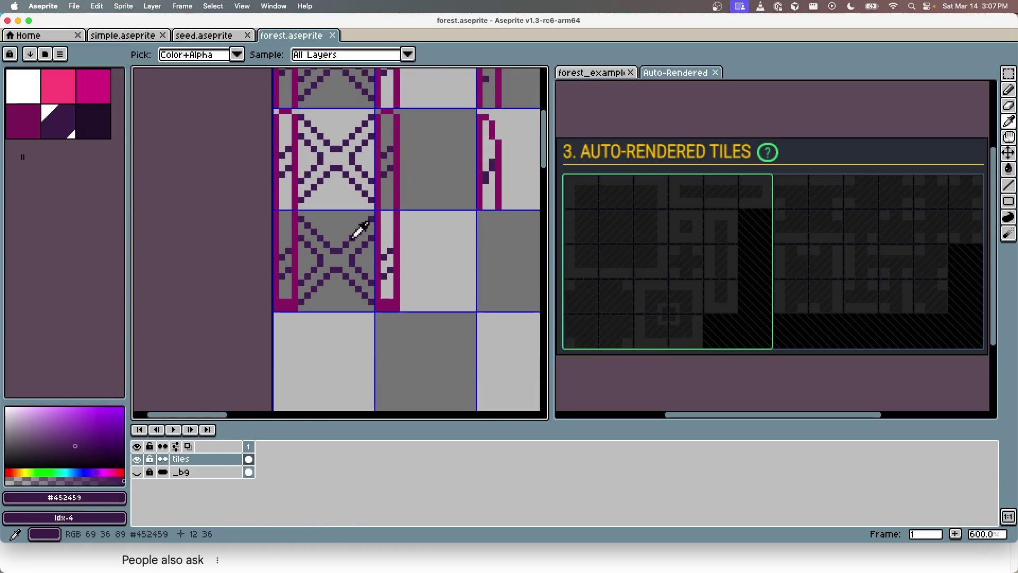
pyautogui.press('g')
pyautogui.scroll(4, 350, 239)
pyautogui.click(339, 264)
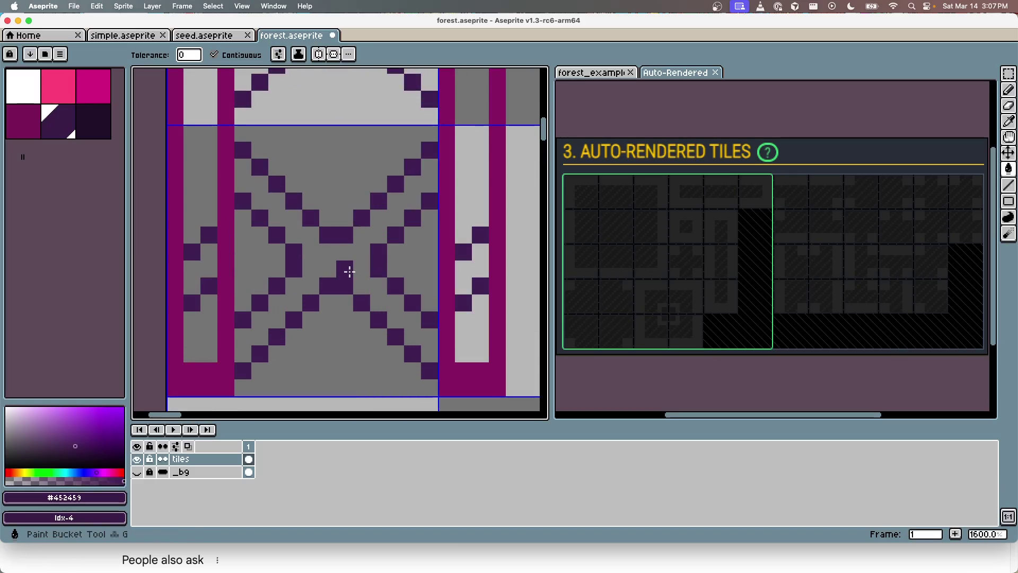
# Pick palette colour idx-5 and fill the girder tile's X pattern dark
pyautogui.press('m')
pyautogui.scroll(-6, 345, 181)
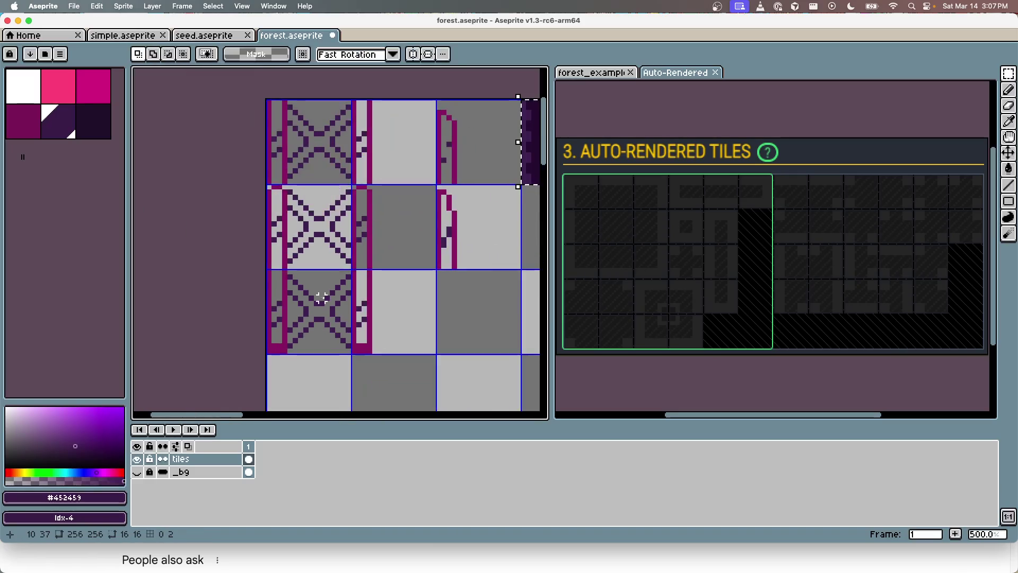
pyautogui.moveTo(284, 143)
pyautogui.mouseDown()
pyautogui.moveTo(331, 194)
pyautogui.moveTo(317, 175)
pyautogui.moveTo(314, 318)
pyautogui.mouseUp()
pyautogui.click(313, 182)
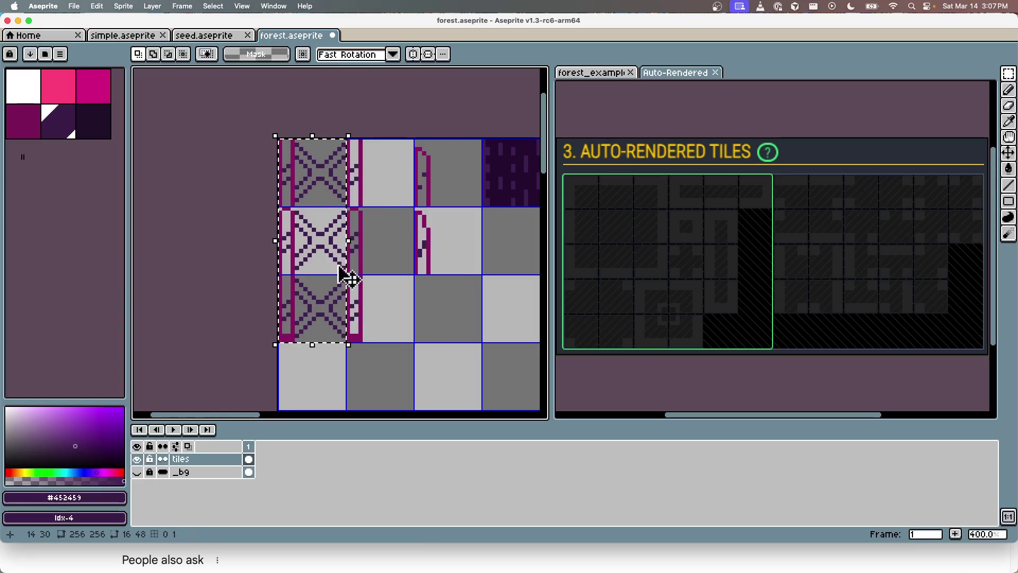
pyautogui.scroll(3, 341, 260)
pyautogui.click(109, 121)
pyautogui.press('g')
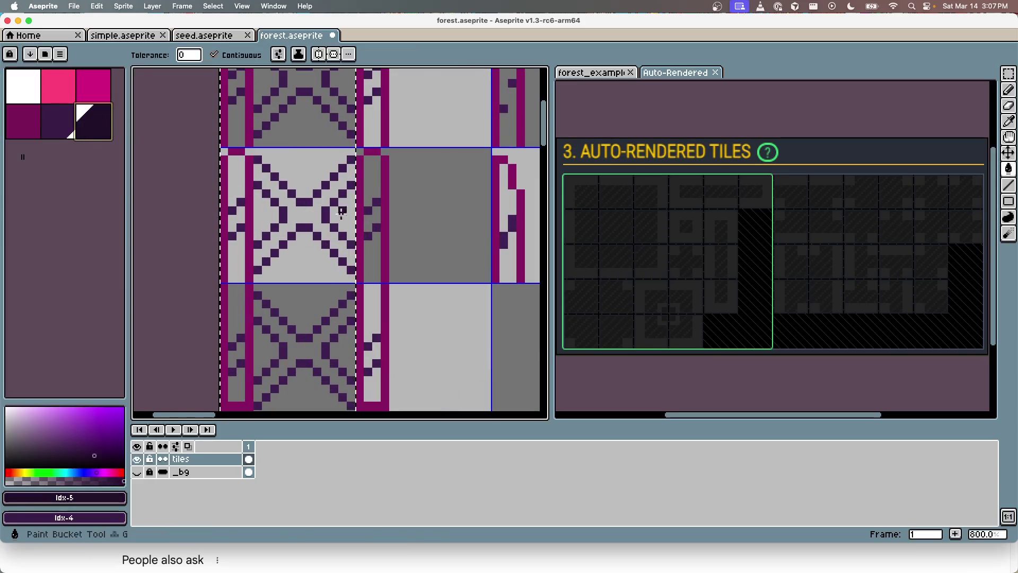
pyautogui.click(300, 211)
# Darken the girder tiles' left-side strips from top to bottom with idx-5
pyautogui.moveTo(236, 190); pyautogui.dragTo(236, 239)
pyautogui.scroll(2, 342, 126)
pyautogui.click(295, 193)
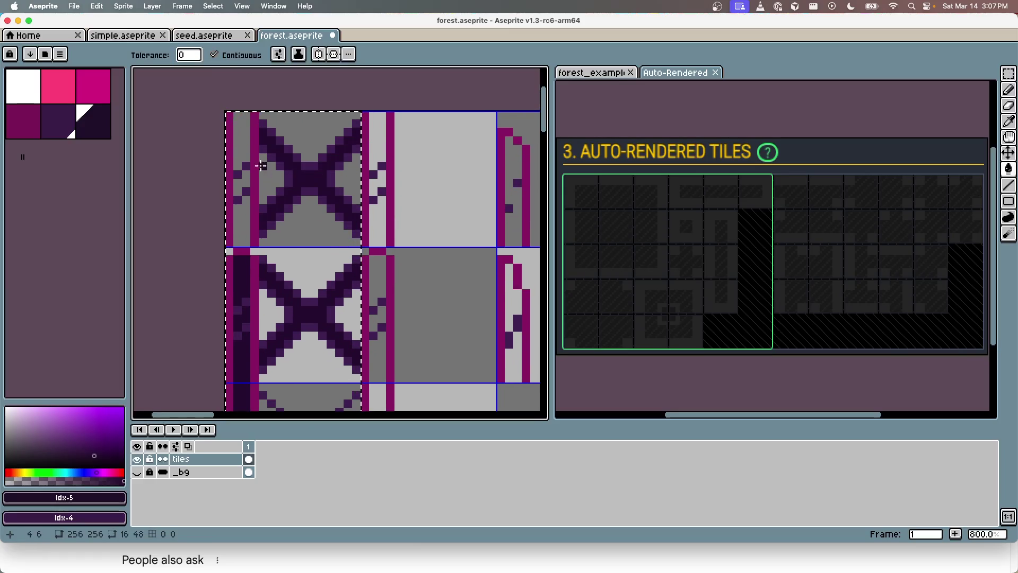
pyautogui.click(241, 148)
pyautogui.click(237, 183)
pyautogui.click(246, 215)
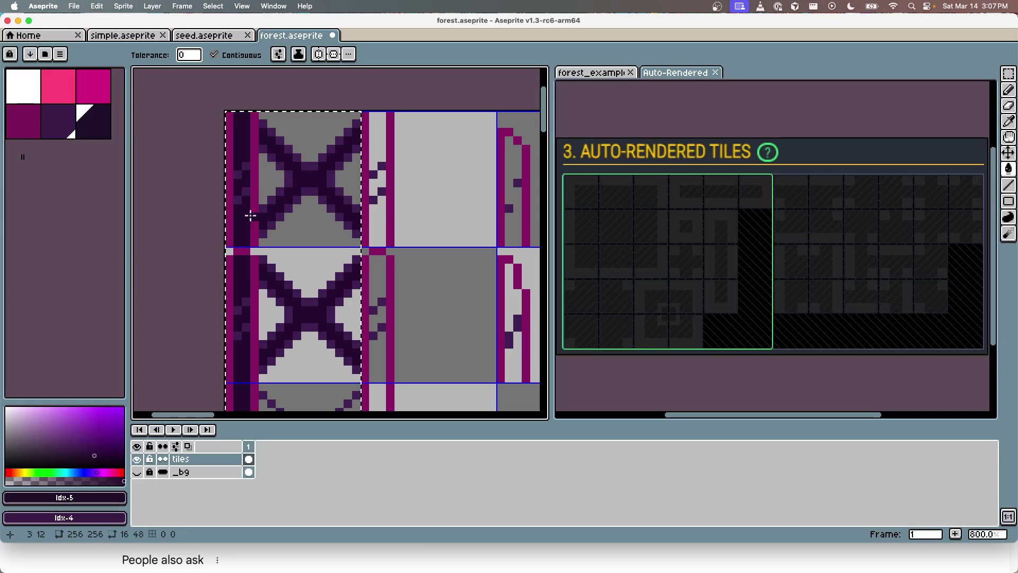
pyautogui.scroll(-5, 322, 225)
pyautogui.click(244, 325)
pyautogui.click(239, 291)
pyautogui.press('super+d')
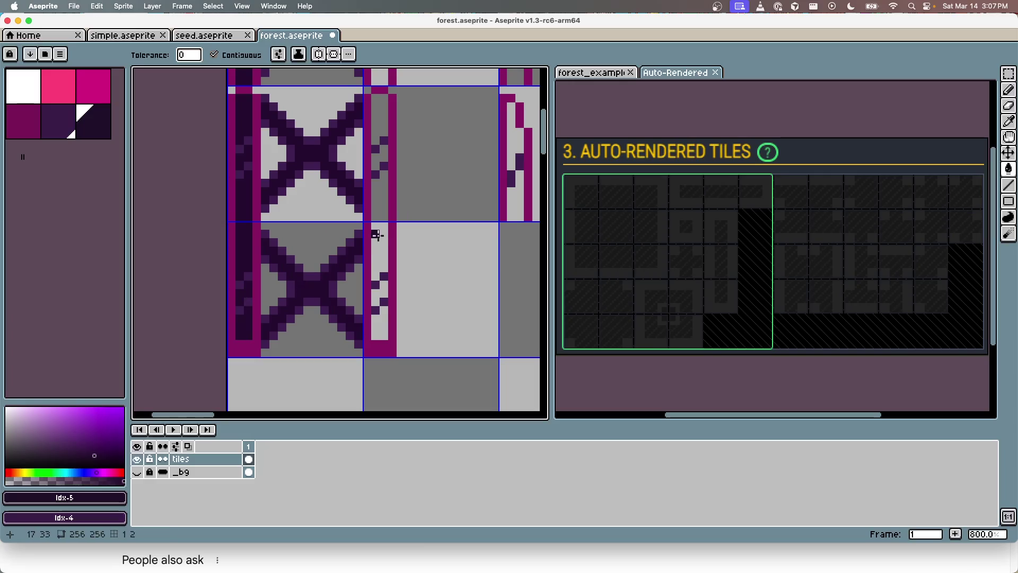
# Fill the light pixels of the girder tiles' right-side strips dark
pyautogui.click(378, 236)
pyautogui.click(390, 298)
pyautogui.click(379, 324)
pyautogui.moveTo(368, 137); pyautogui.dragTo(348, 232)
pyautogui.click(359, 215)
pyautogui.click(359, 255)
pyautogui.moveTo(363, 148); pyautogui.dragTo(344, 239)
pyautogui.click(339, 164)
pyautogui.click(339, 209)
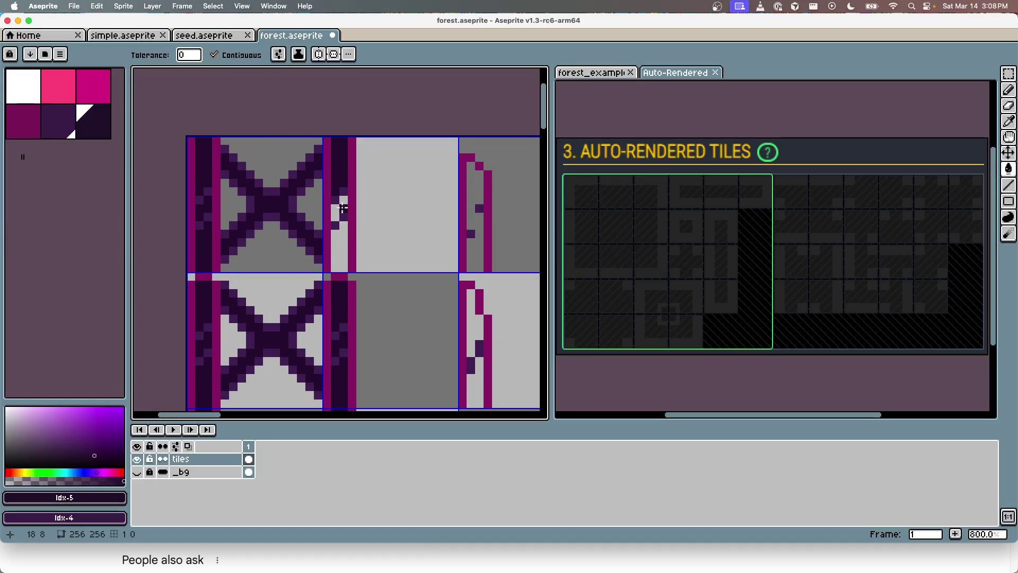
pyautogui.click(338, 235)
pyautogui.click(471, 182)
pyautogui.press('super+z')
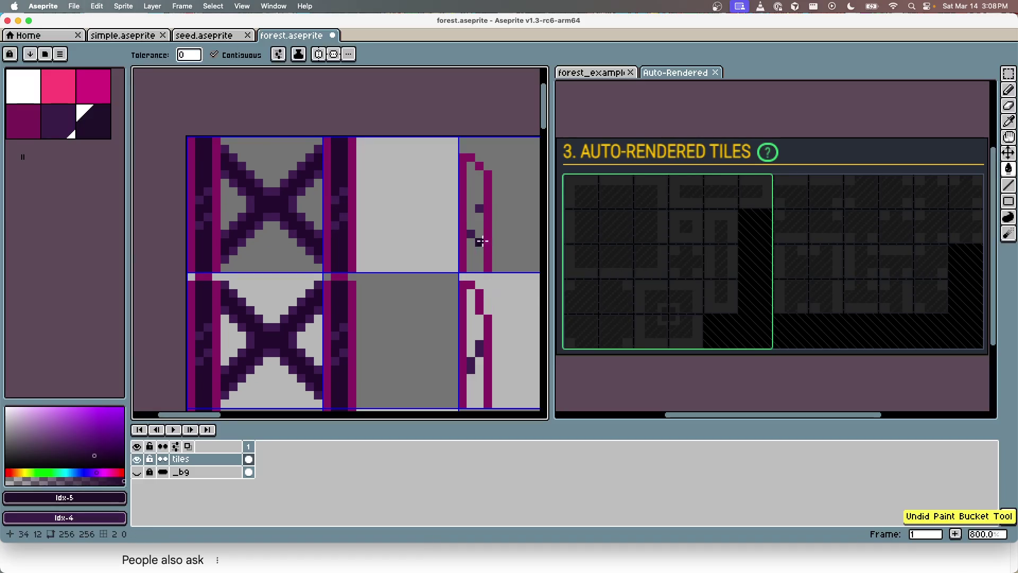
# Select the top-right tile and darken its light column
pyautogui.moveTo(490, 260); pyautogui.dragTo(425, 197)
pyautogui.press('m')
pyautogui.moveTo(416, 133); pyautogui.dragTo(438, 138)
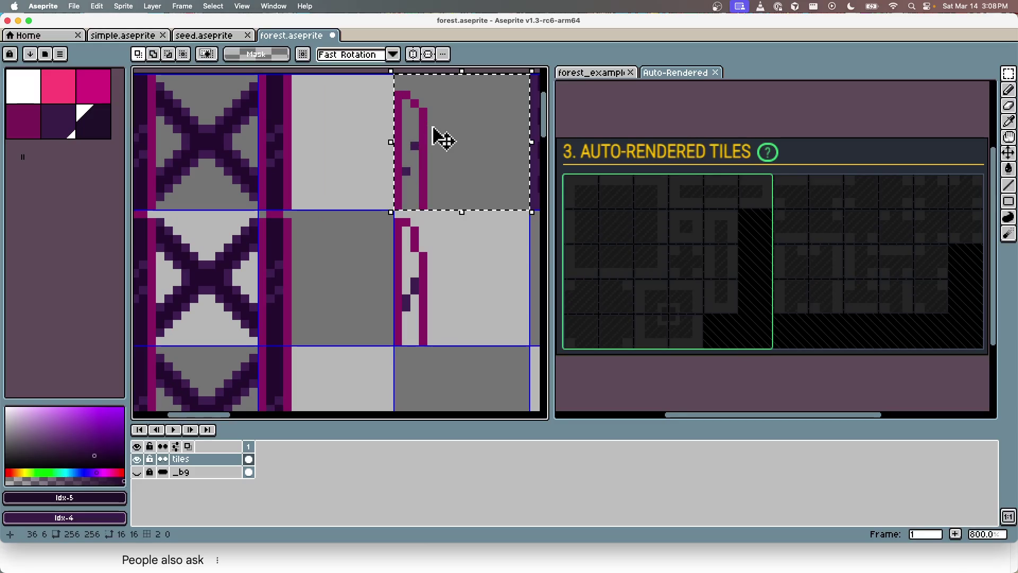
pyautogui.press('g')
pyautogui.click(411, 148)
pyautogui.press('super+d')
# Select the middle-right tile, darken its column, and save forest.aseprite
pyautogui.press('m')
pyautogui.moveTo(439, 248); pyautogui.dragTo(446, 257)
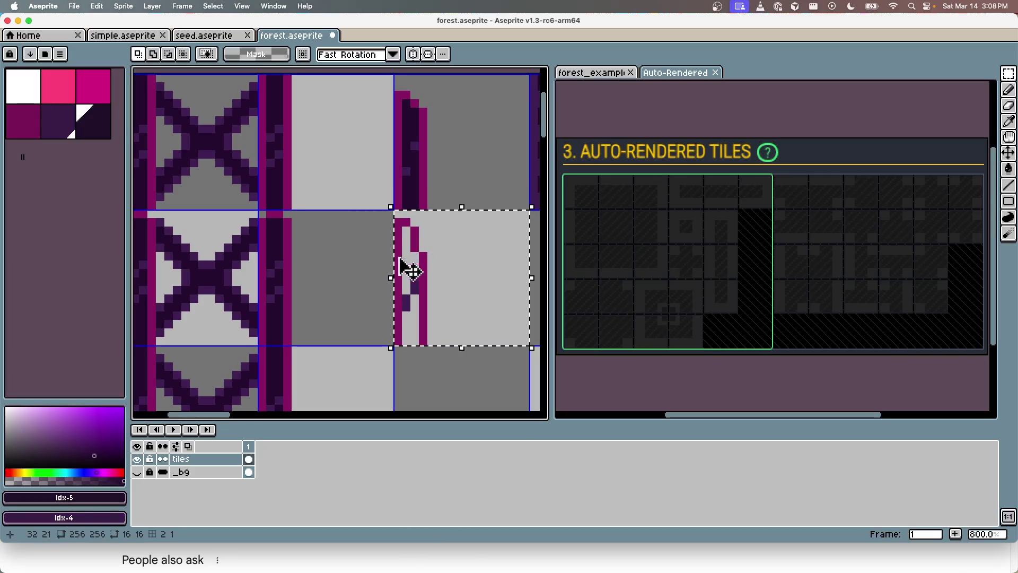
pyautogui.press('g')
pyautogui.click(410, 296)
pyautogui.press('super+s')
pyautogui.press('super+d')
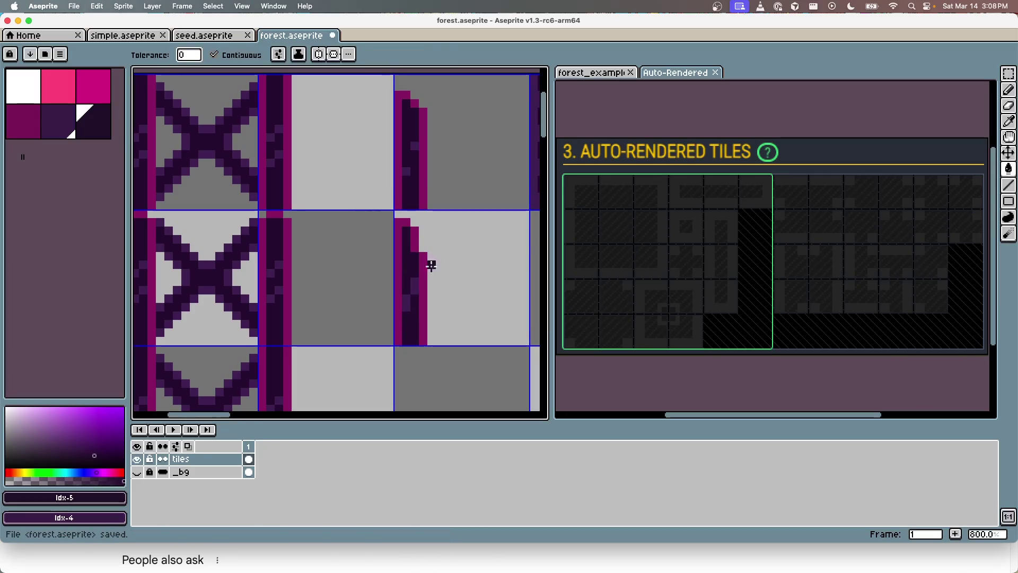
pyautogui.scroll(-4, 416, 276)
pyautogui.press('super+Tab')
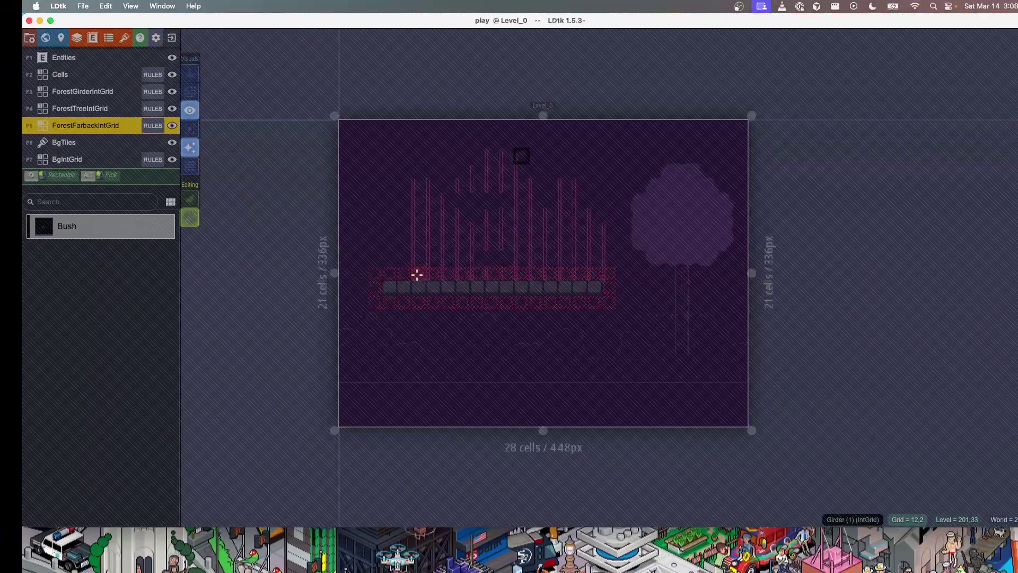
# Extend the tree trunk to the bottom edge with Trunk cells, save, and start a second trunk
pyautogui.scroll(2, 616, 259)
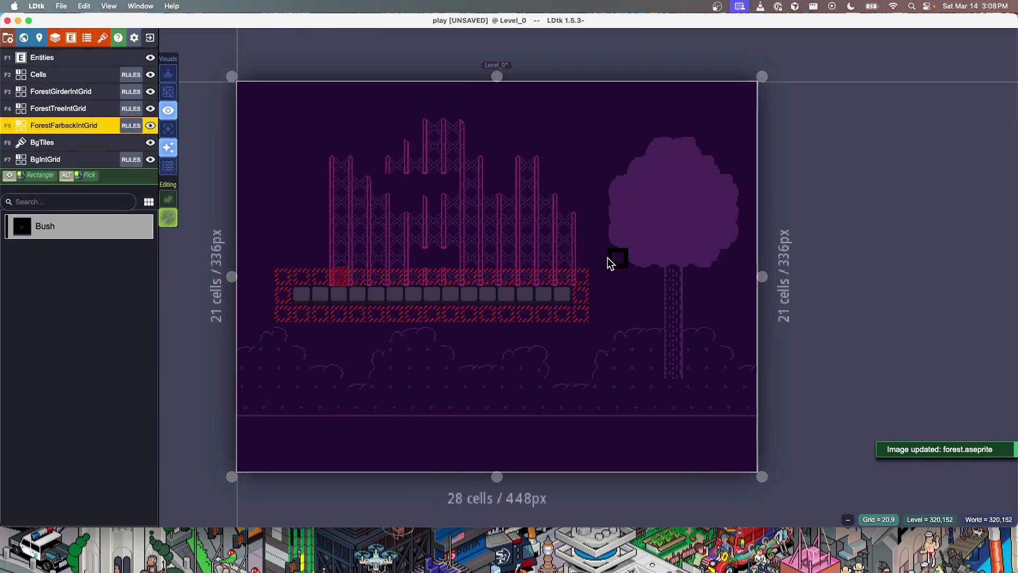
pyautogui.scroll(1, 610, 262)
pyautogui.keyDown('alt'); pyautogui.click(684, 318); pyautogui.keyUp('alt')
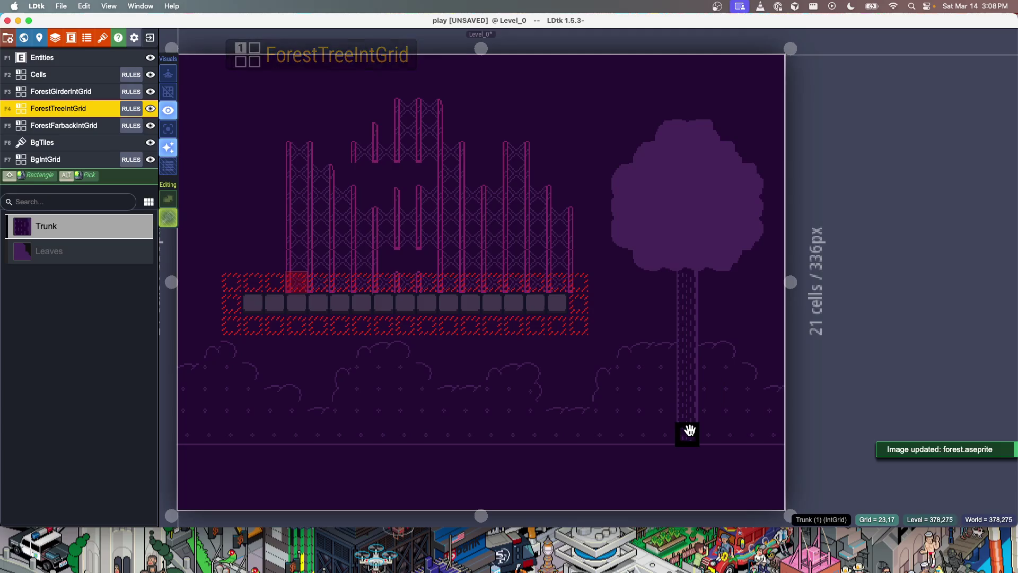
pyautogui.scroll(-3, 627, 297)
pyautogui.scroll(1, 627, 297)
pyautogui.moveTo(662, 395); pyautogui.dragTo(661, 422)
pyautogui.press('super+s')
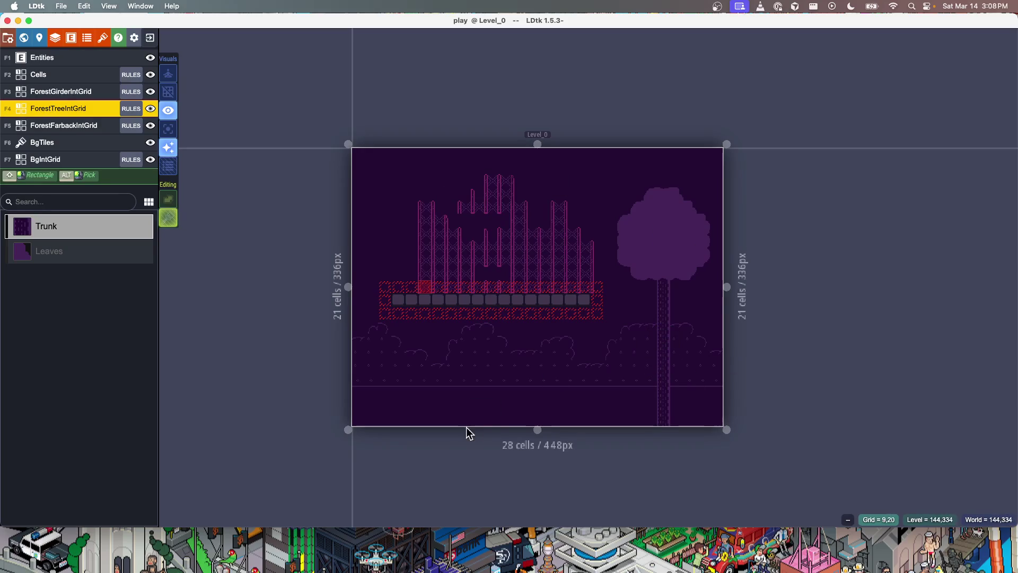
pyautogui.moveTo(498, 415); pyautogui.dragTo(495, 354)
# Paint a Leaves canopy below the girder platform, trim its edges, and save
pyautogui.keyDown('alt'); pyautogui.click(647, 233); pyautogui.keyUp('alt')
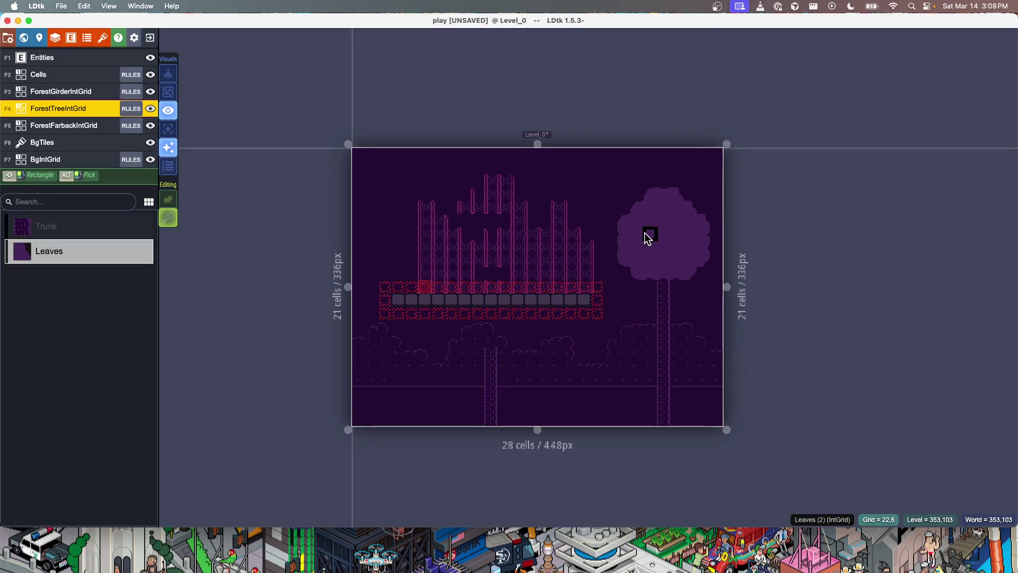
pyautogui.moveTo(425, 325)
pyautogui.mouseDown()
pyautogui.moveTo(447, 316)
pyautogui.moveTo(478, 334)
pyautogui.moveTo(441, 275)
pyautogui.moveTo(498, 332)
pyautogui.moveTo(525, 343)
pyautogui.moveTo(464, 341)
pyautogui.moveTo(489, 257)
pyautogui.moveTo(546, 302)
pyautogui.moveTo(520, 343)
pyautogui.moveTo(466, 347)
pyautogui.mouseUp()
pyautogui.moveTo(438, 272)
pyautogui.mouseDown()
pyautogui.moveTo(424, 317)
pyautogui.moveTo(428, 294)
pyautogui.moveTo(491, 245)
pyautogui.moveTo(571, 285)
pyautogui.mouseUp()
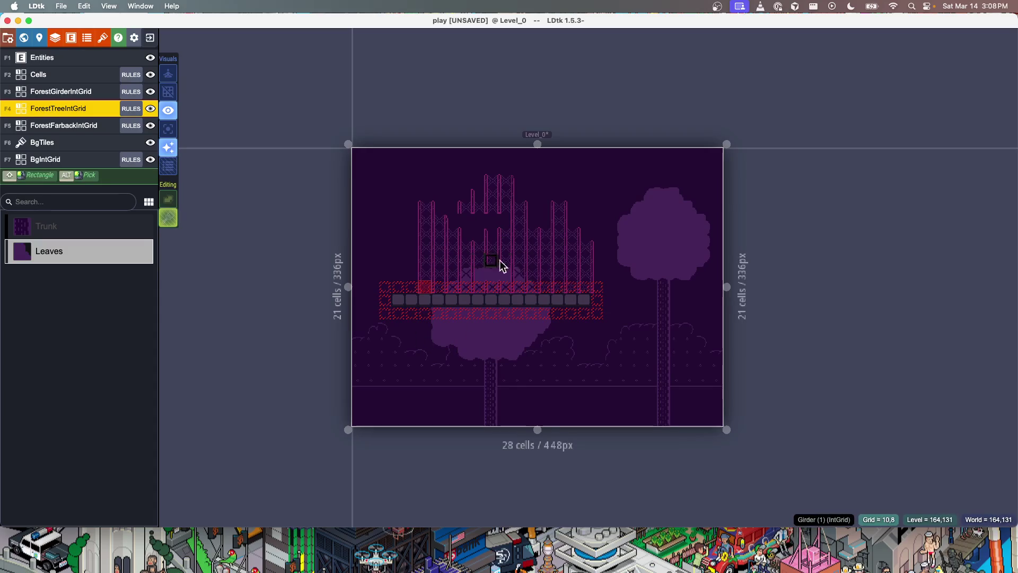
pyautogui.moveTo(529, 352)
pyautogui.mouseDown()
pyautogui.moveTo(556, 318)
pyautogui.moveTo(534, 277)
pyautogui.mouseUp()
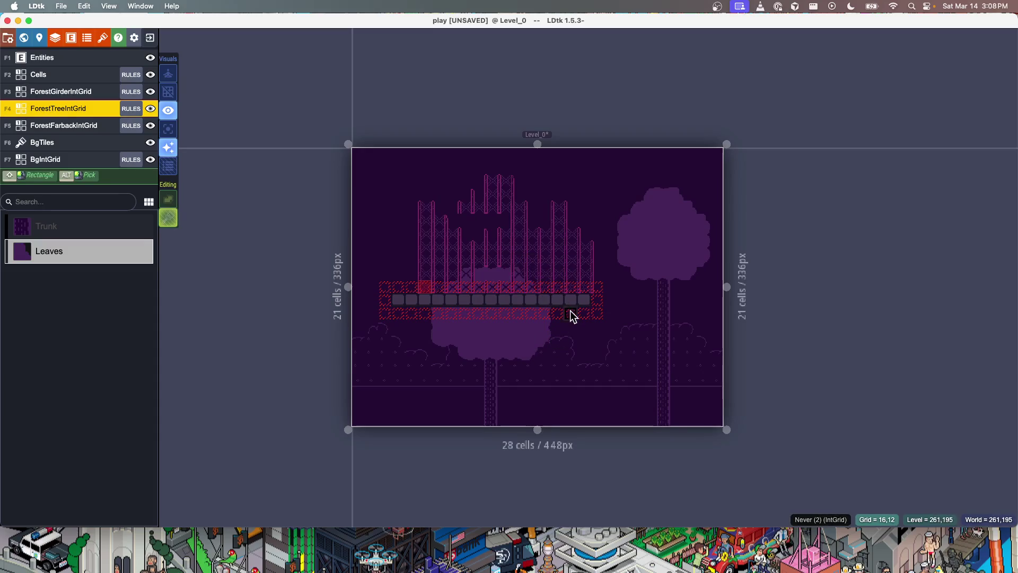
pyautogui.press('super+s')
# Add a leaf cell to the central tree's foliage and save the project
pyautogui.scroll(-1, 512, 355)
pyautogui.scroll(2, 513, 355)
pyautogui.scroll(1, 585, 365)
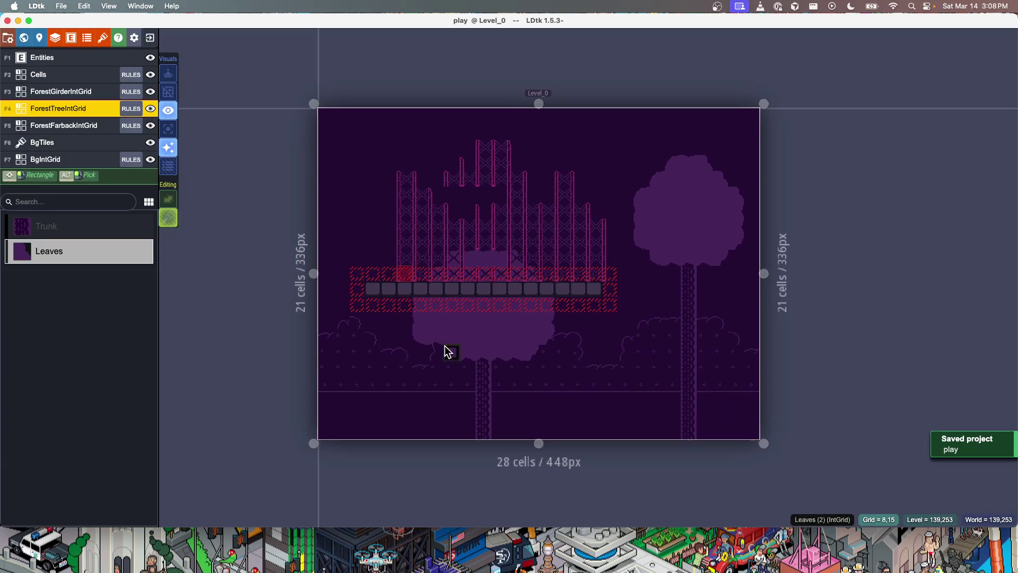
pyautogui.click(458, 350)
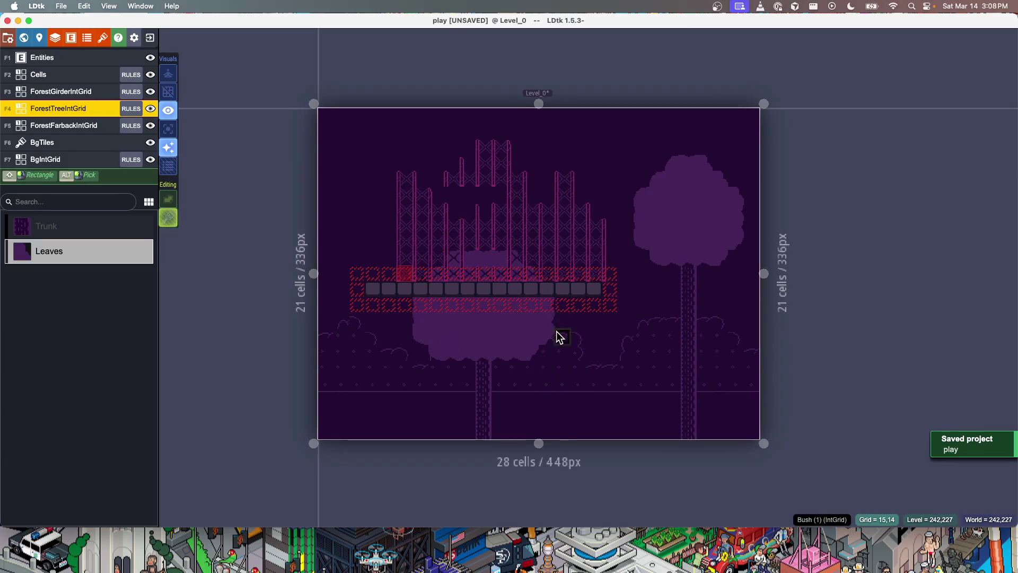
pyautogui.scroll(-2, 557, 339)
pyautogui.press('super+s')
pyautogui.scroll(1, 511, 273)
pyautogui.keyDown('alt'); pyautogui.click(503, 278); pyautogui.keyUp('alt')
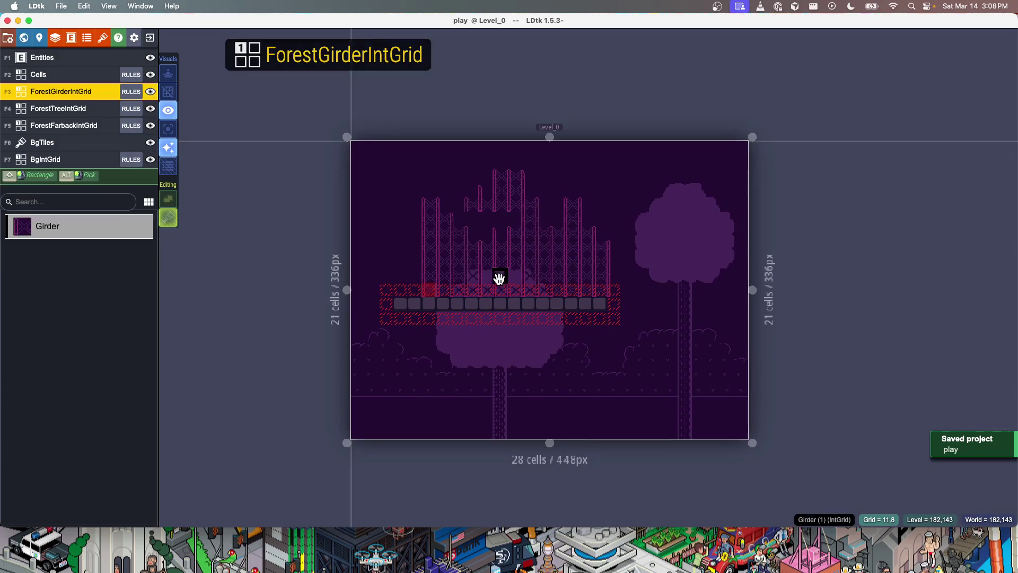
# Save the LDtk project
pyautogui.scroll(4, 509, 275)
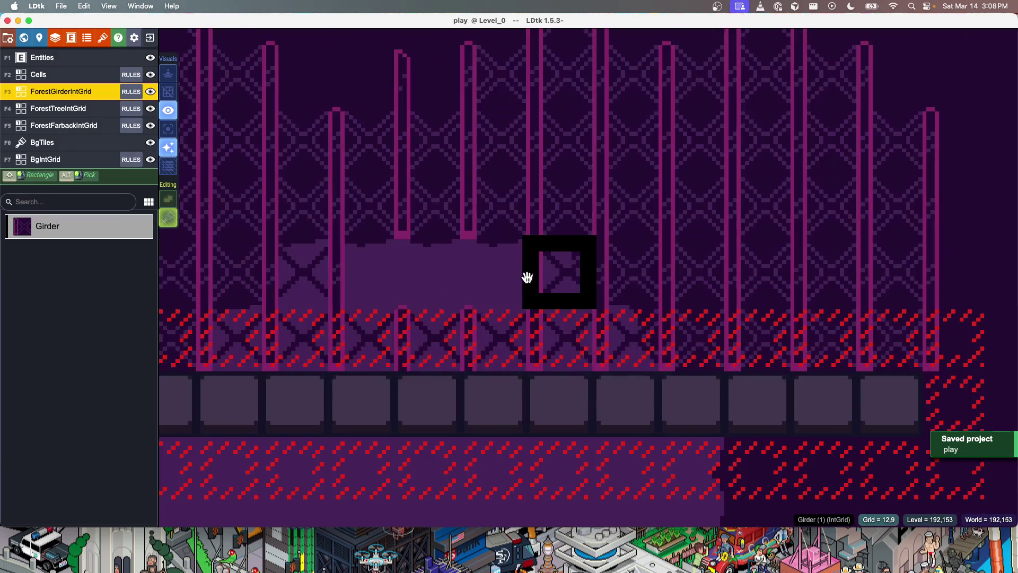
pyautogui.scroll(-4, 541, 292)
pyautogui.scroll(2, 557, 318)
pyautogui.press('super+s')
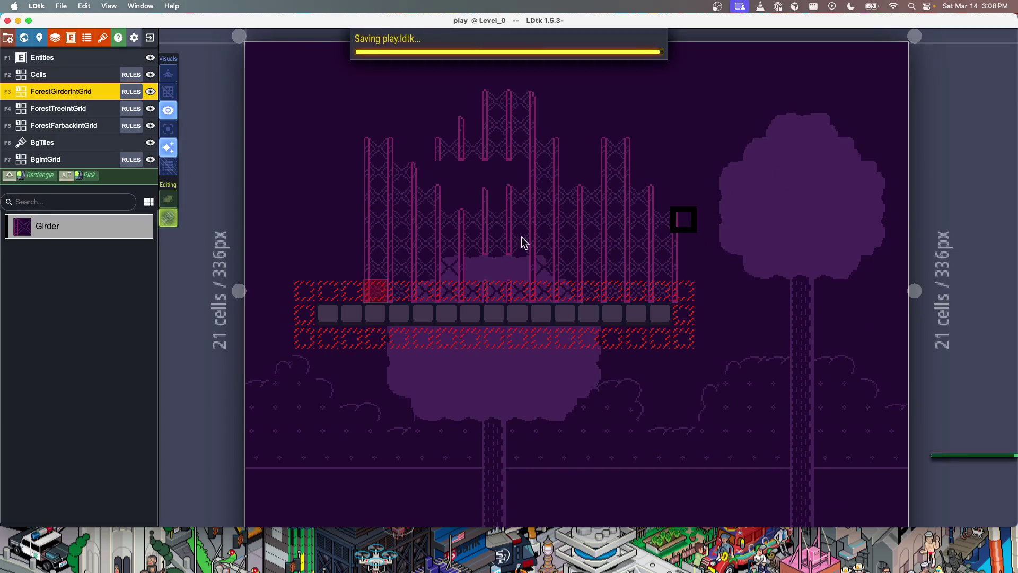
# Fill a rectangle of Girder cells into the scaffolding and trim the right columns into descending steps
pyautogui.click(454, 270)
pyautogui.moveTo(443, 170); pyautogui.dragTo(652, 289)
pyautogui.moveTo(613, 144)
pyautogui.mouseDown()
pyautogui.moveTo(660, 204)
pyautogui.moveTo(664, 166)
pyautogui.mouseUp()
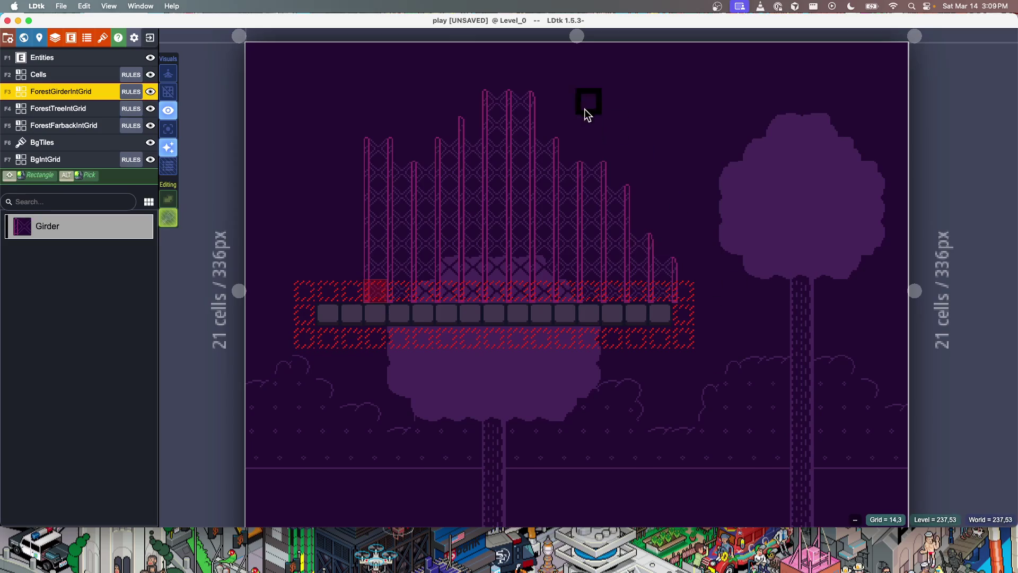
# On the Cells layer, paint a row of six platform cells above the scaffolding
pyautogui.scroll(-3, 325, 233)
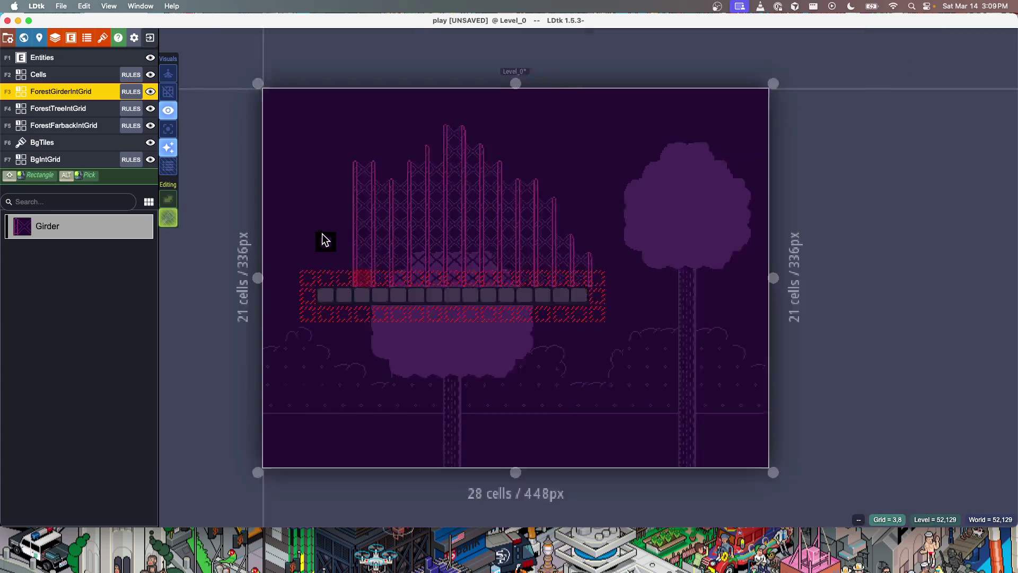
pyautogui.scroll(5, 408, 258)
pyautogui.scroll(-5, 509, 331)
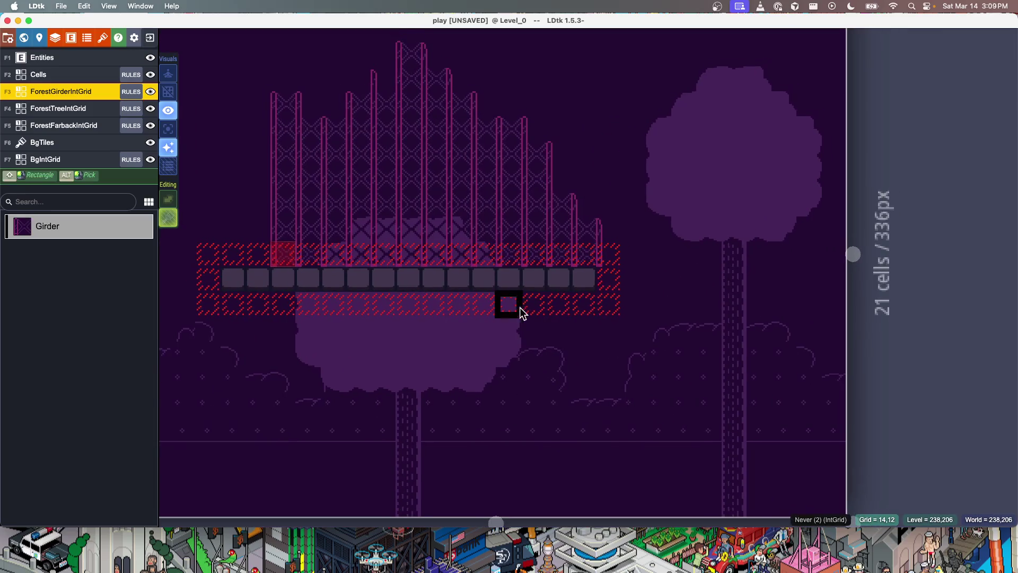
pyautogui.scroll(2, 533, 370)
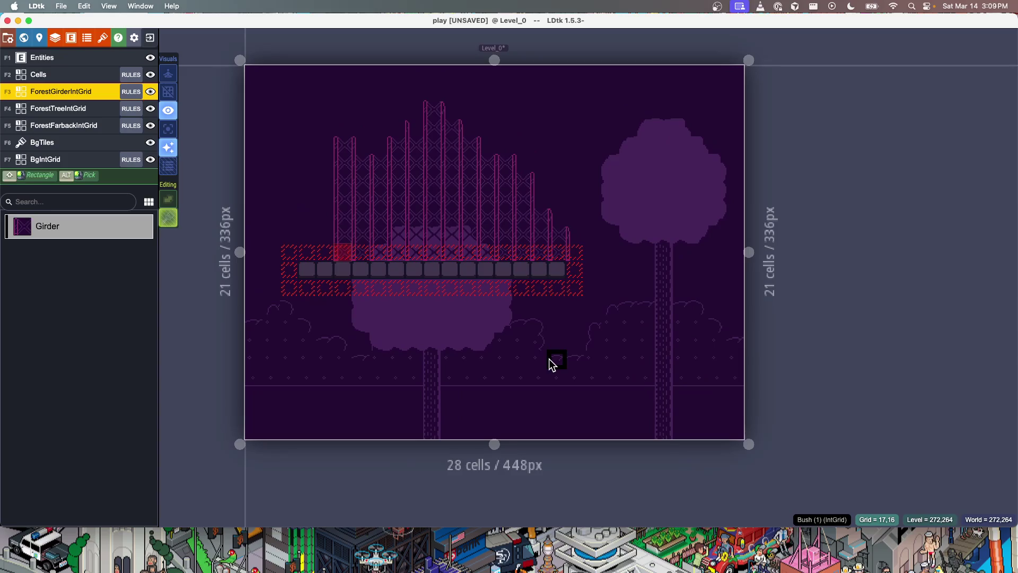
pyautogui.press('F2')
pyautogui.moveTo(411, 159); pyautogui.dragTo(503, 160)
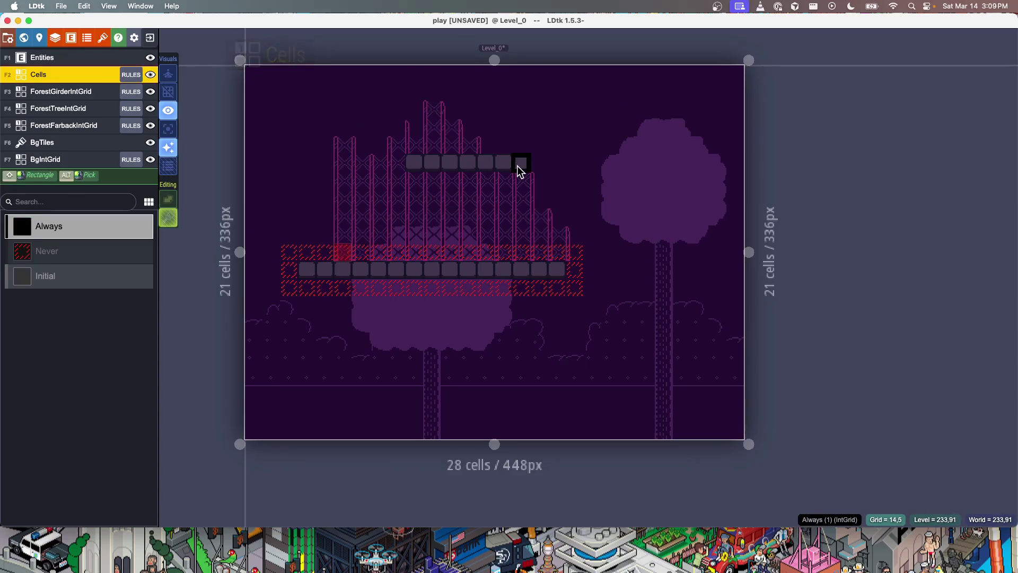
# Save play.ldtk and zoom and pan around Level_0 to review the floating six-cell platform
pyautogui.hotkey('ctrl', 's')
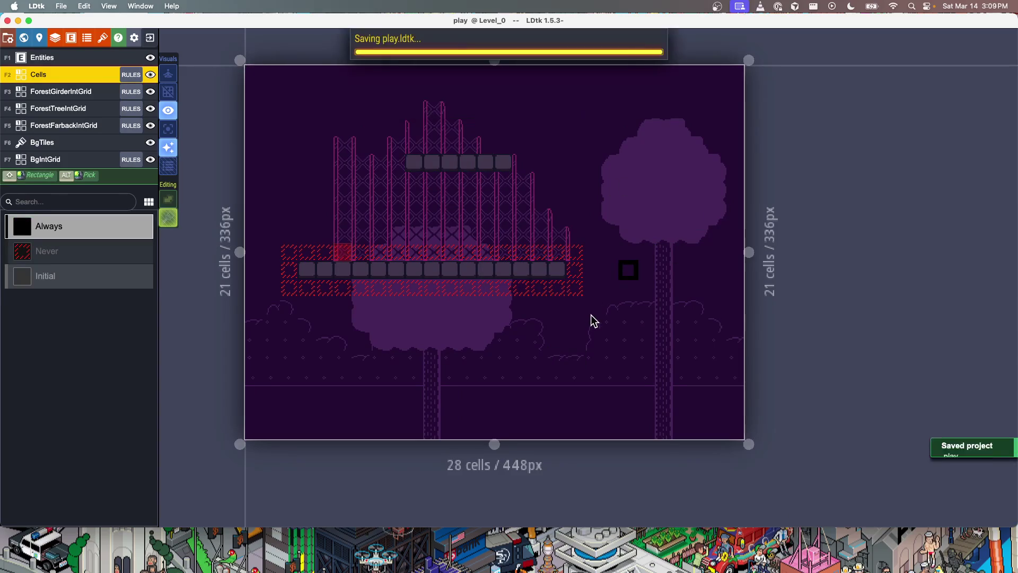
pyautogui.scroll(-1, 592, 318)
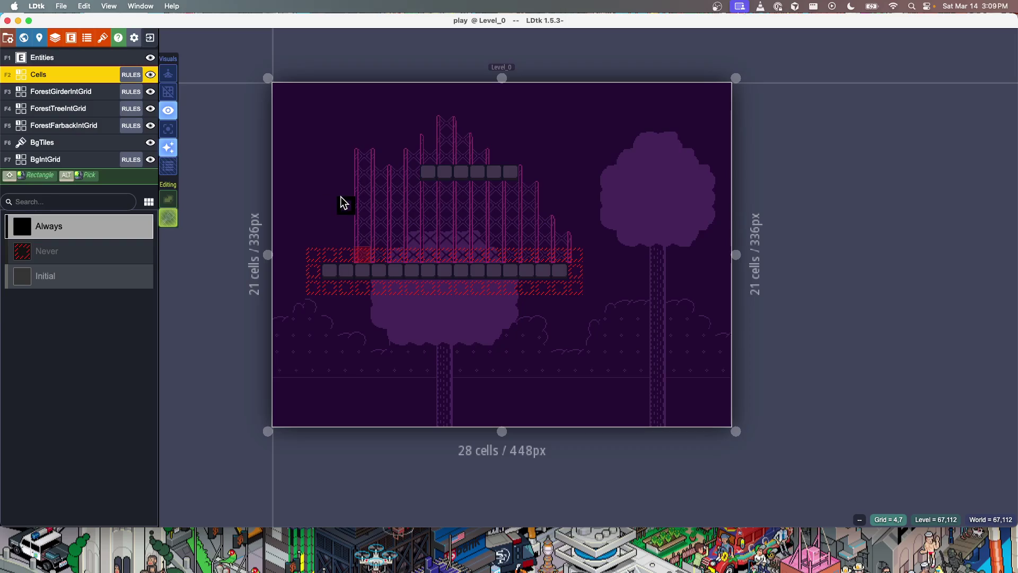
pyautogui.scroll(-2, 518, 262)
pyautogui.scroll(4, 582, 273)
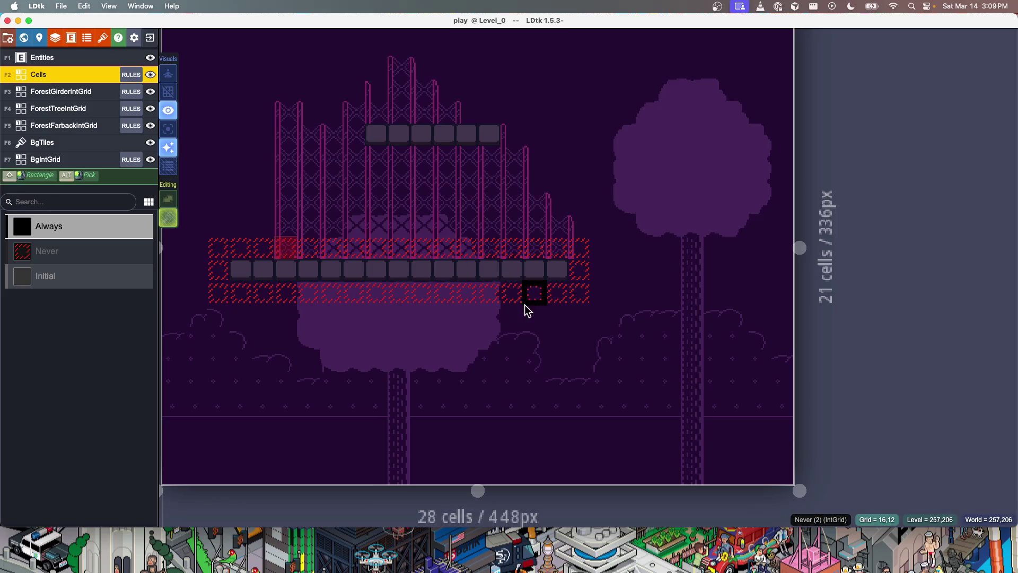
pyautogui.scroll(5, 382, 195)
pyautogui.hscroll(-5, 381, 195)
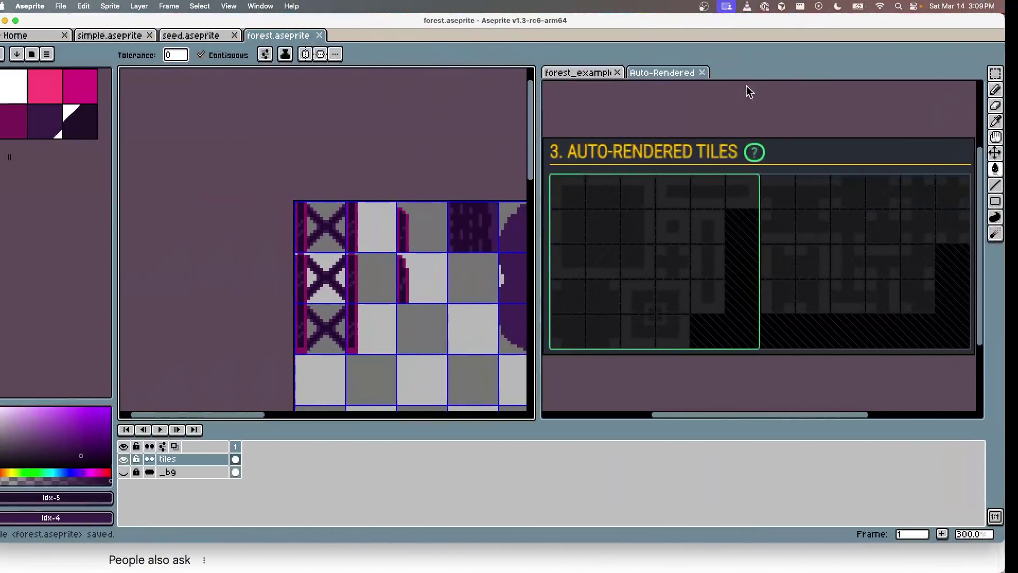
pyautogui.click(666, 76)
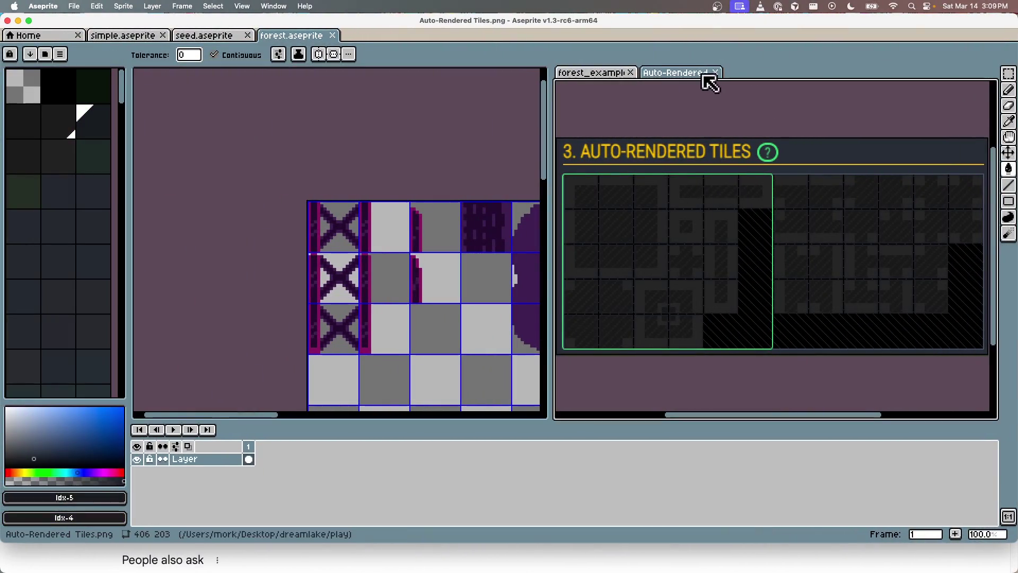
pyautogui.click(602, 76)
pyautogui.scroll(5, 759, 179)
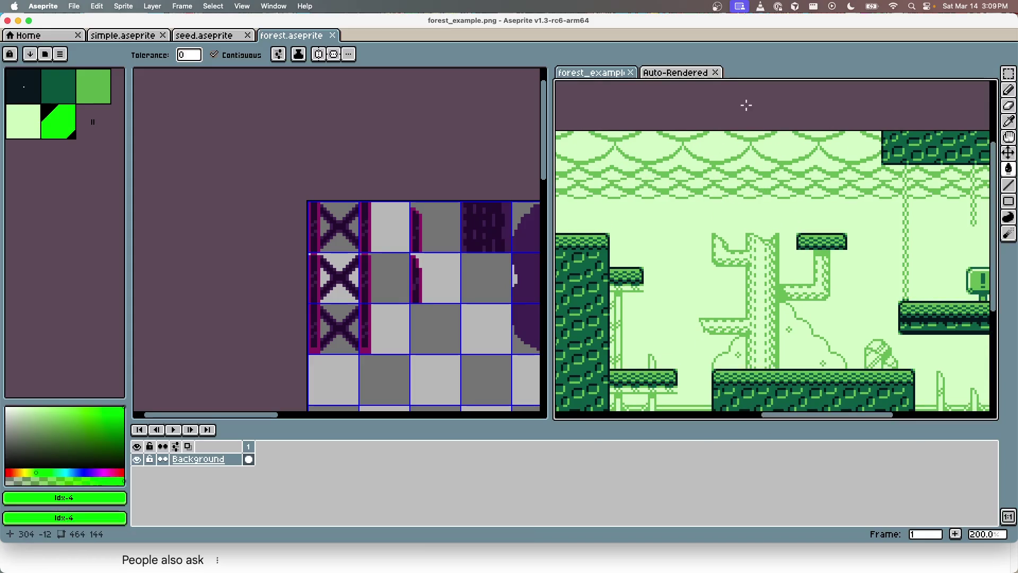
pyautogui.hotkey('ctrl', 'Right')
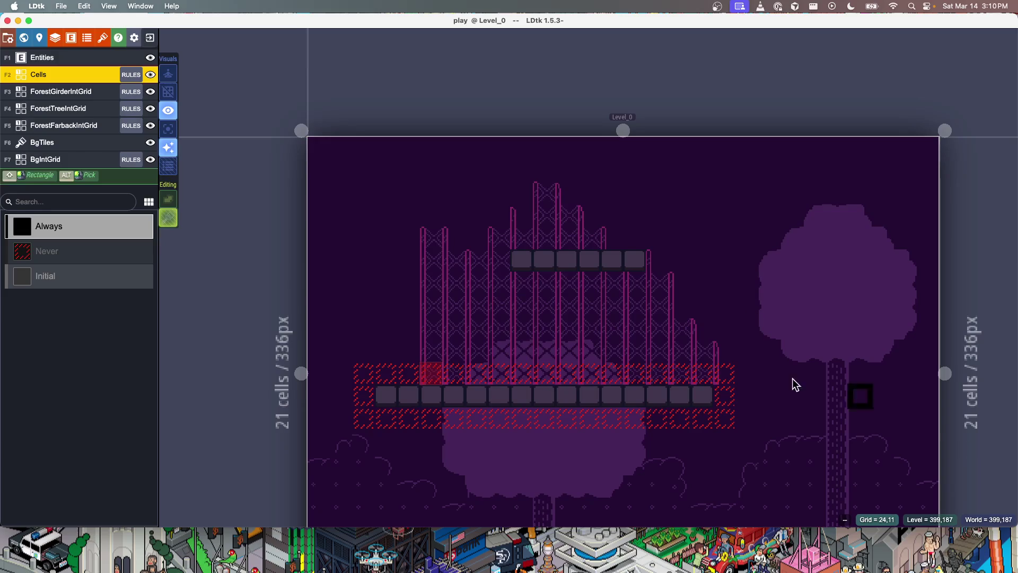
pyautogui.scroll(-4, 777, 240)
pyautogui.scroll(3, 769, 259)
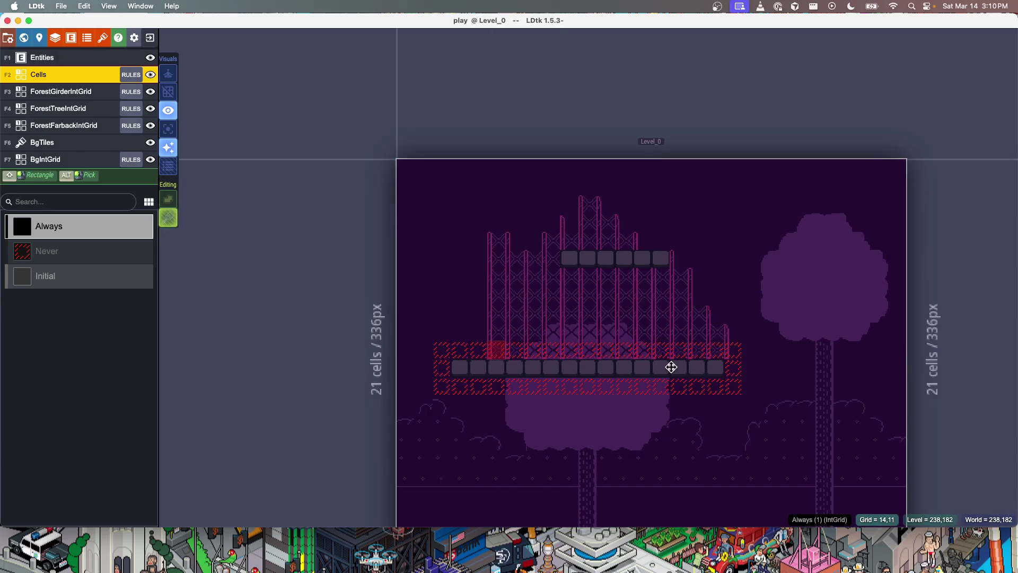
pyautogui.scroll(-5, 744, 357)
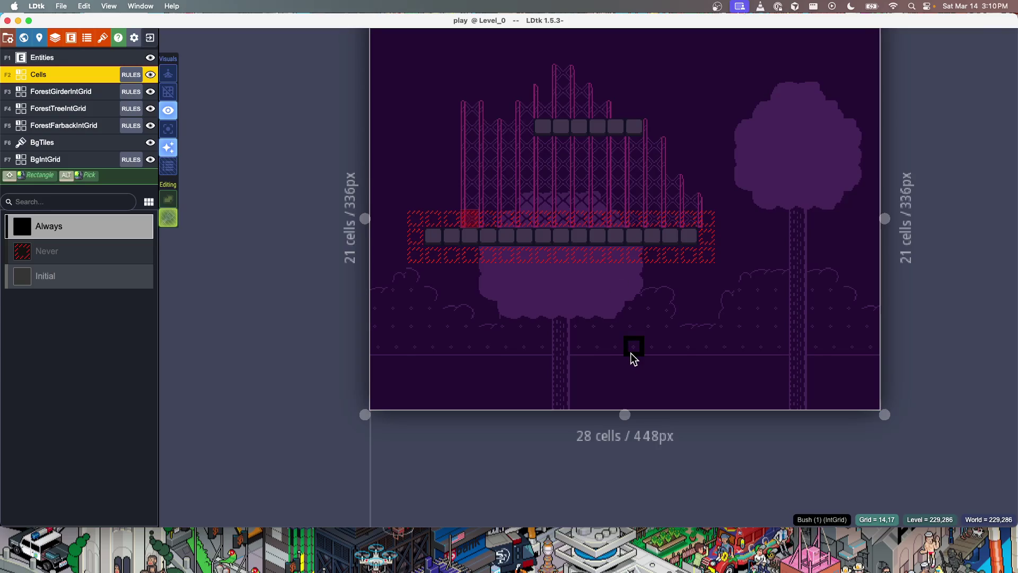
pyautogui.scroll(3, 630, 356)
pyautogui.scroll(-3, 629, 357)
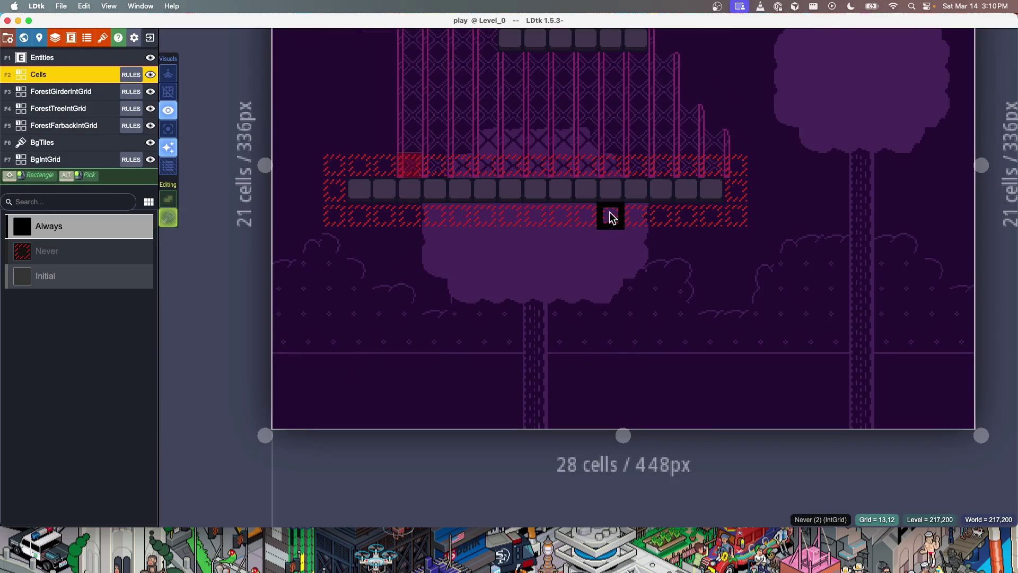
pyautogui.scroll(5, 641, 219)
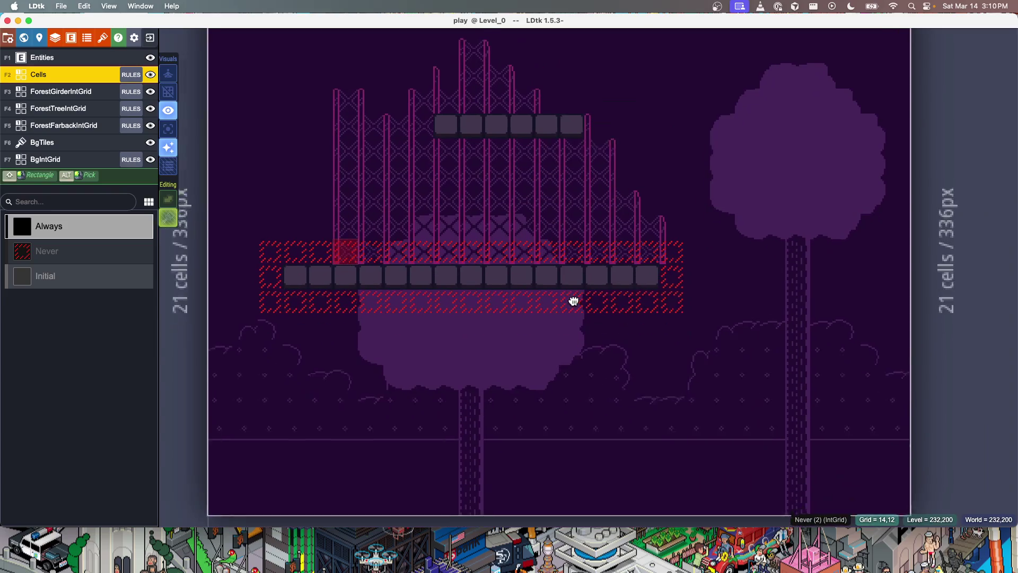
pyautogui.scroll(2, 541, 340)
pyautogui.scroll(-3, 529, 432)
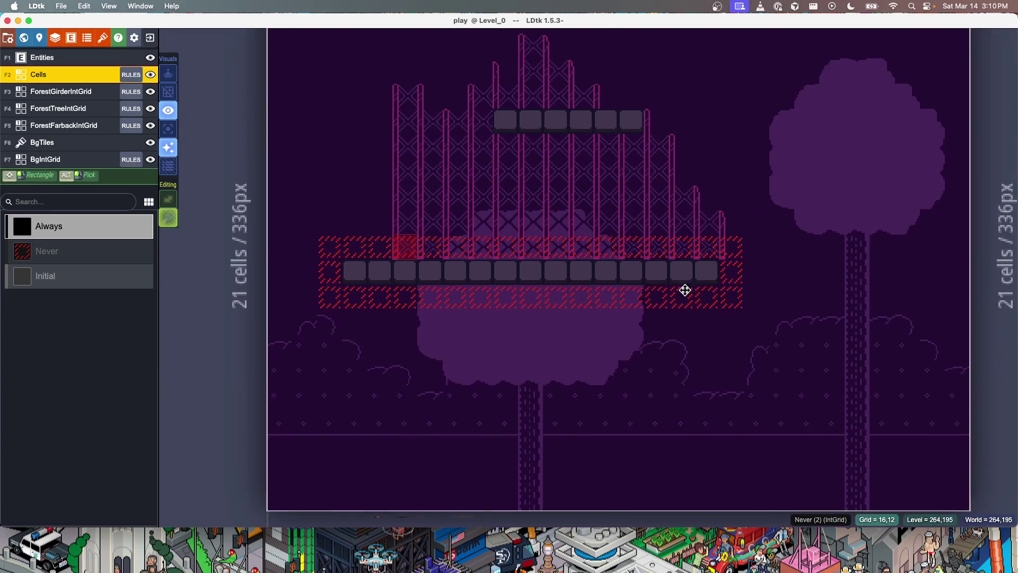
pyautogui.scroll(-3, 686, 289)
pyautogui.scroll(2, 595, 421)
pyautogui.scroll(-2, 627, 371)
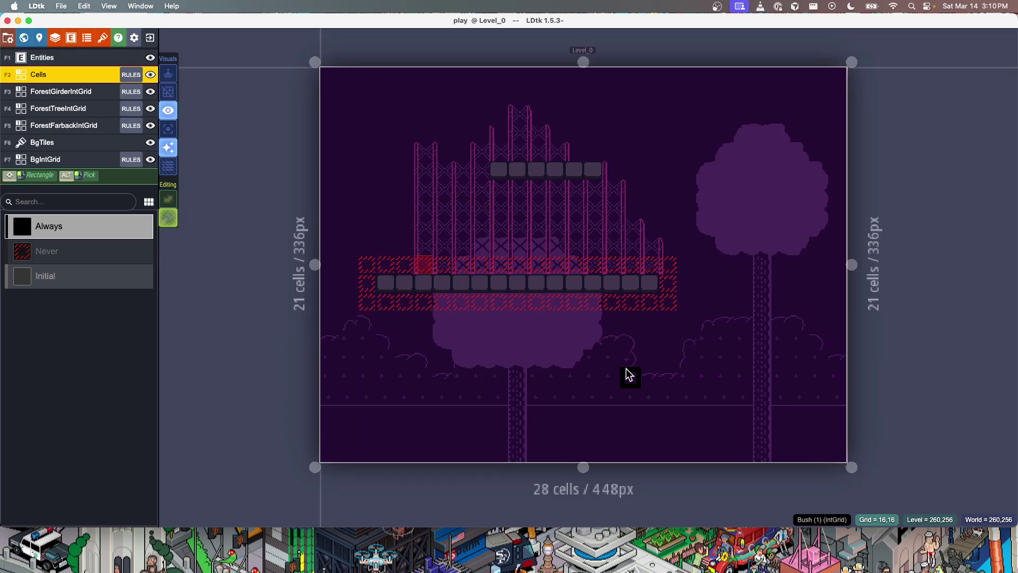
pyautogui.scroll(3, 562, 358)
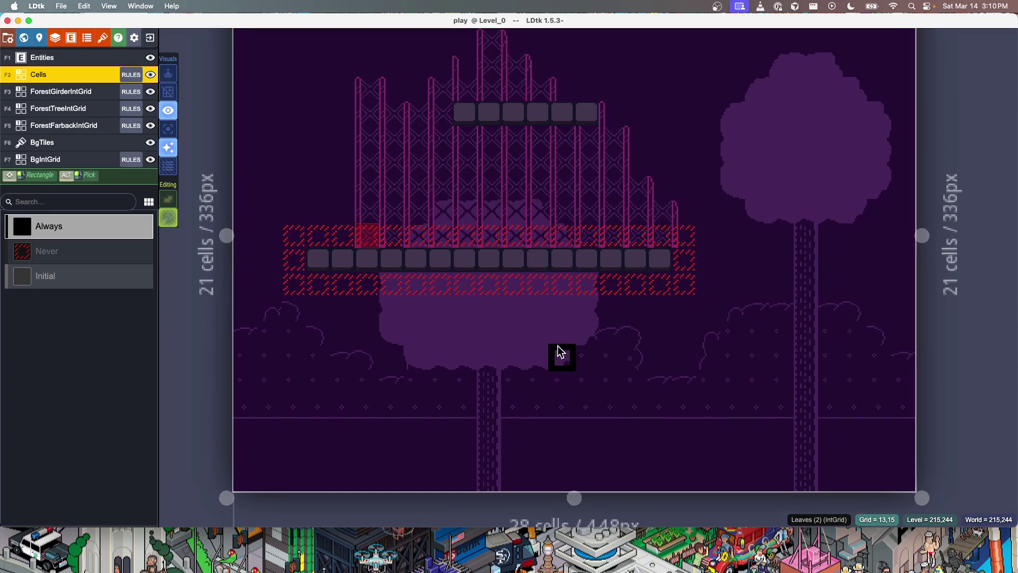
pyautogui.scroll(2, 561, 353)
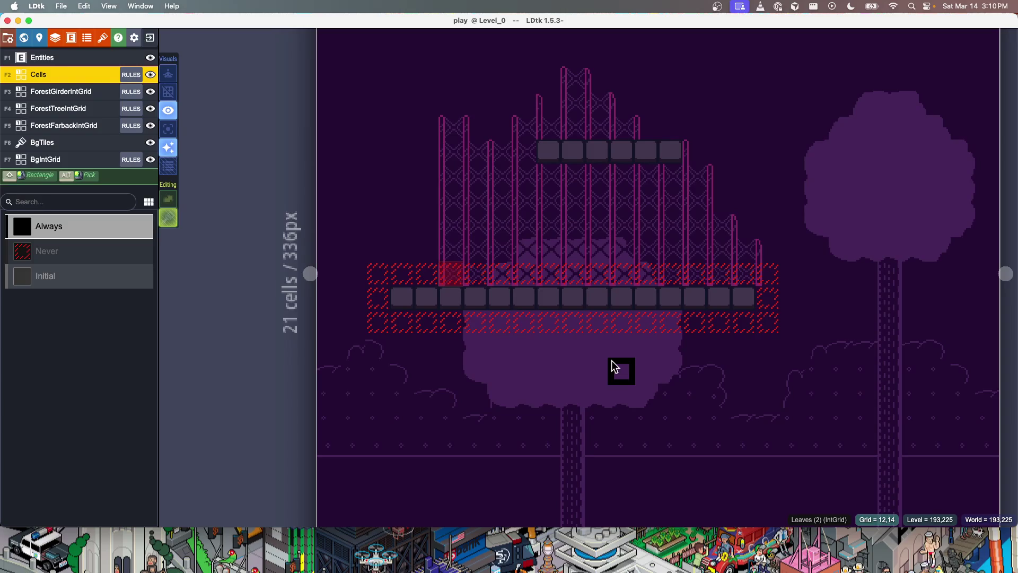
pyautogui.scroll(5, 618, 272)
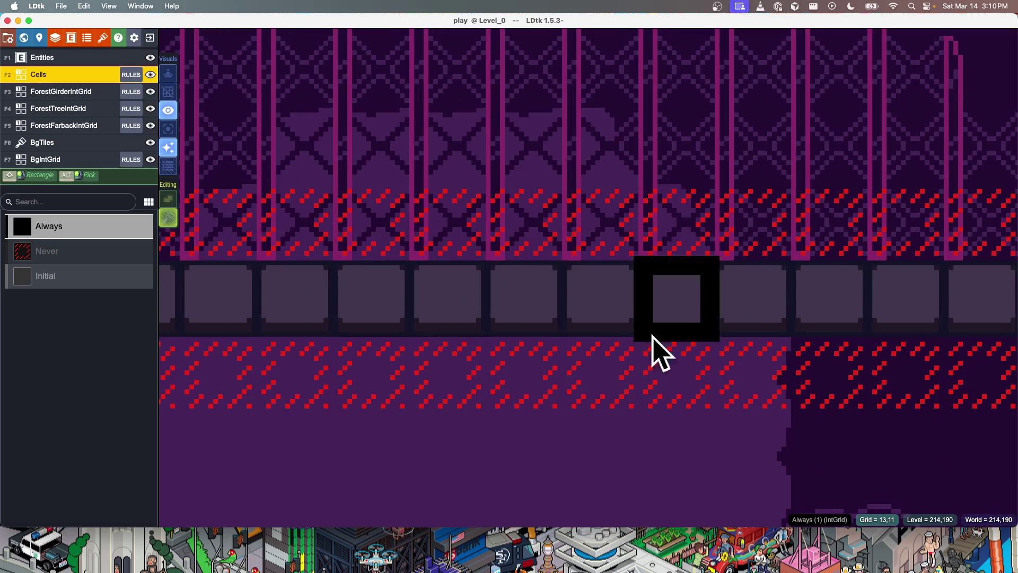
pyautogui.scroll(-3, 431, 368)
pyautogui.scroll(2, 504, 395)
pyautogui.scroll(1, 504, 395)
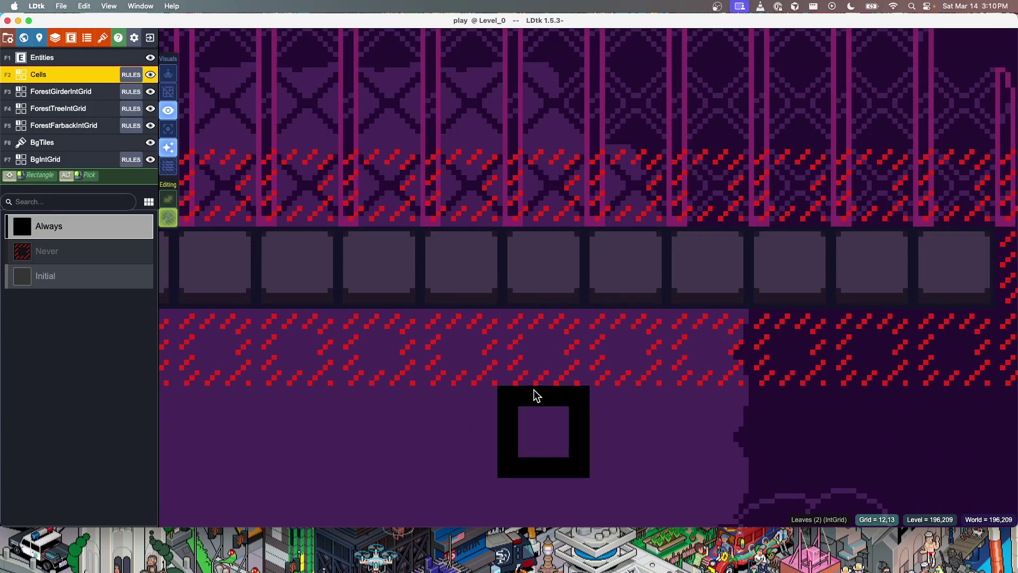